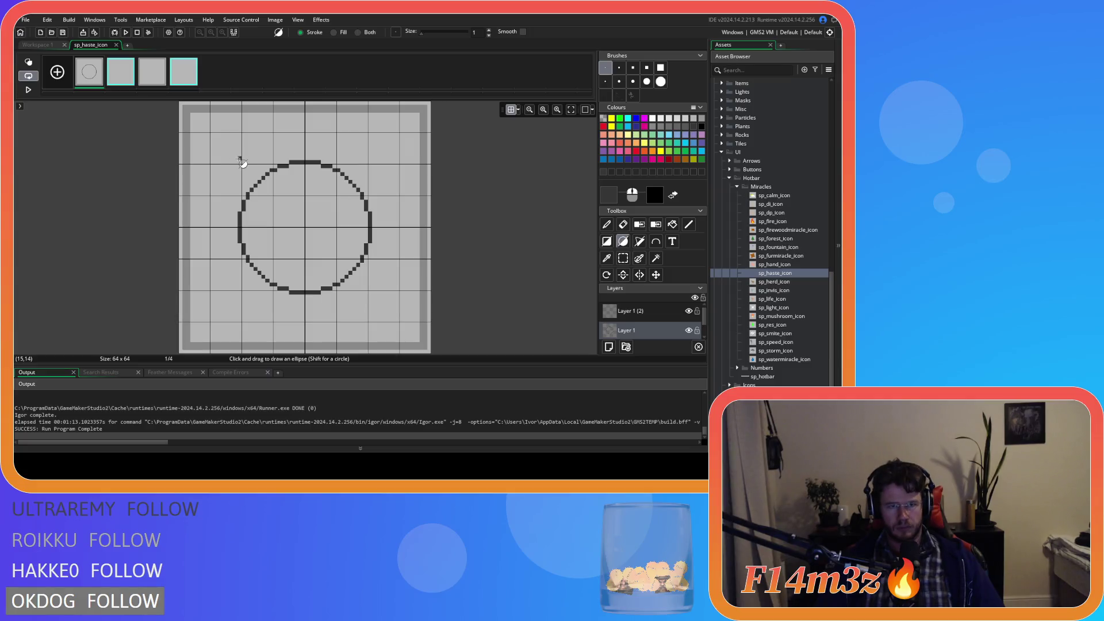
- Overlay a second ellipse on the sp_haste_icon circle and pencil in the gaps along its arcs
mouse_move(234, 156)
mouse_down()
mouse_move(313, 250)
mouse_move(377, 300)
mouse_up()
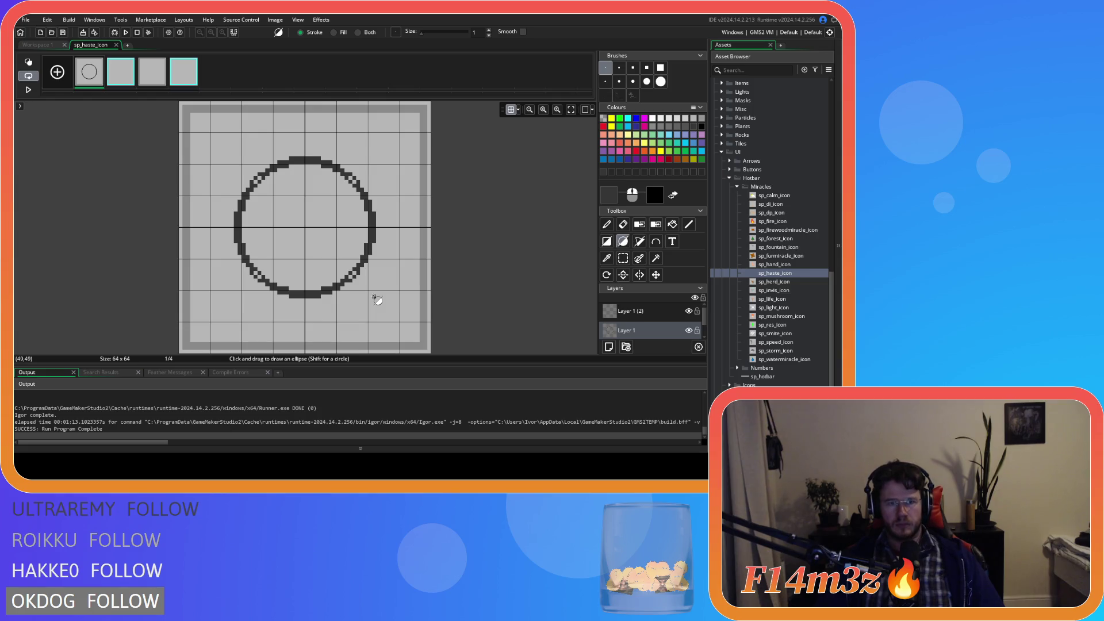
key(d)
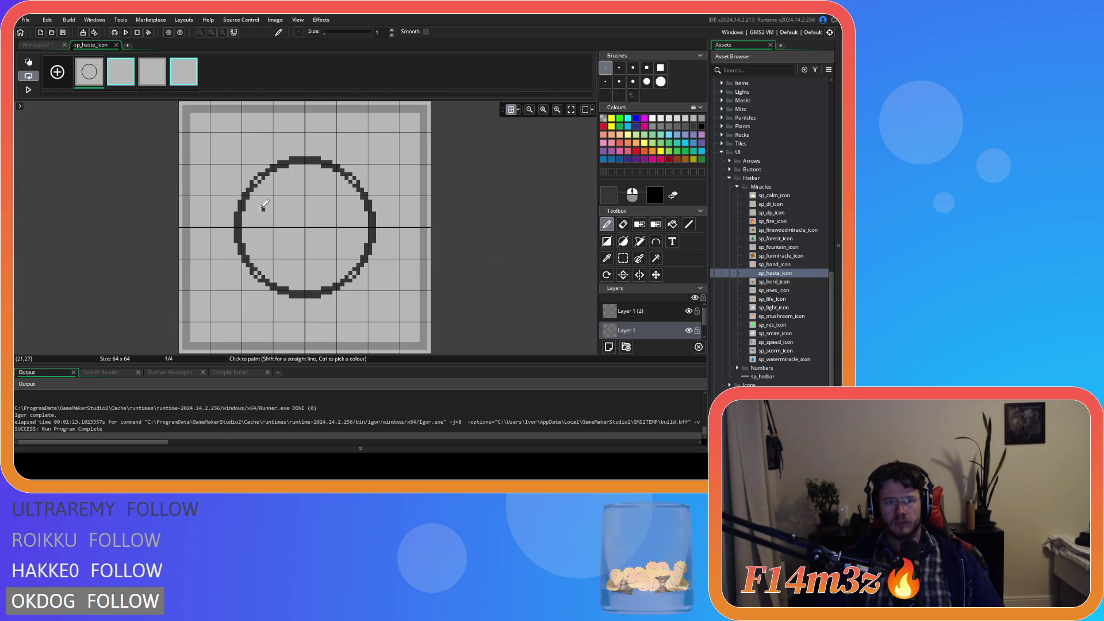
drag(257, 176, 265, 169)
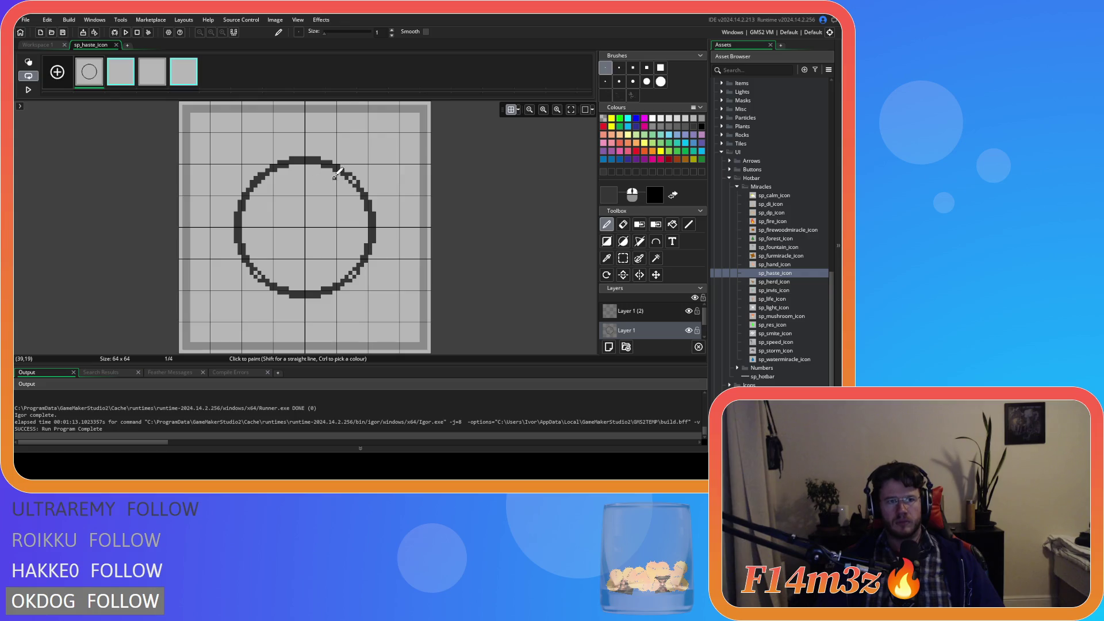
drag(348, 171, 363, 186)
click(353, 274)
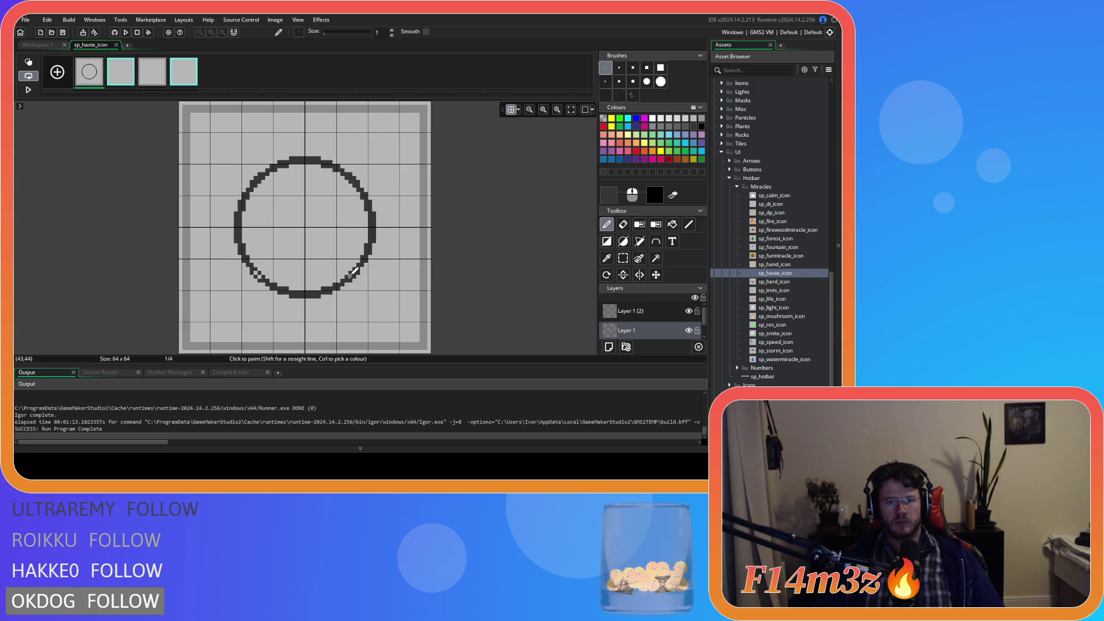
click(256, 270)
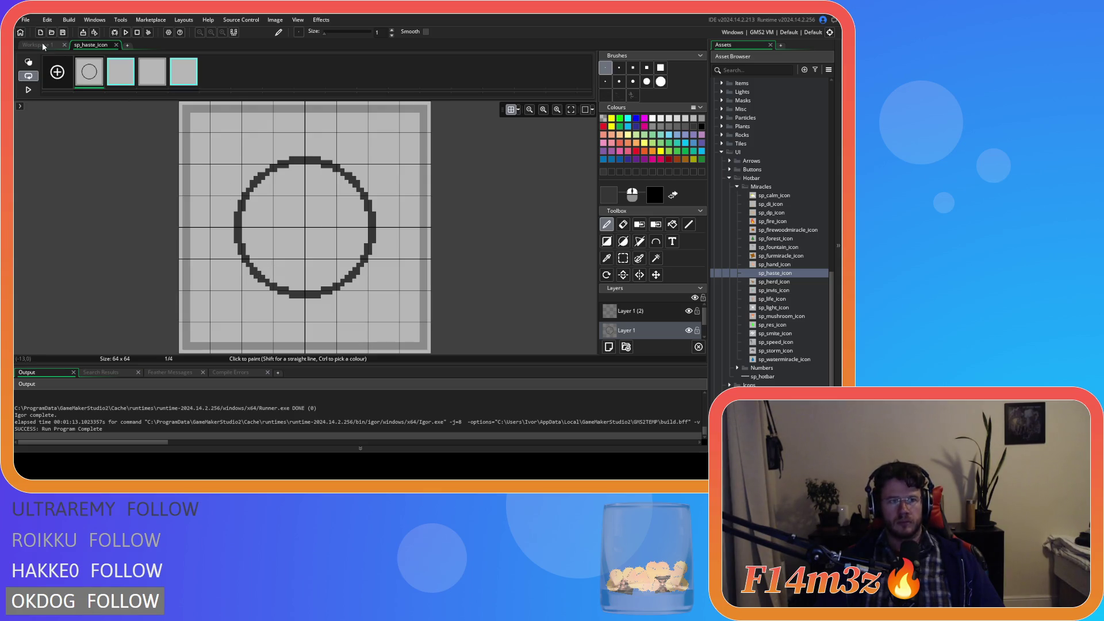
click(42, 44)
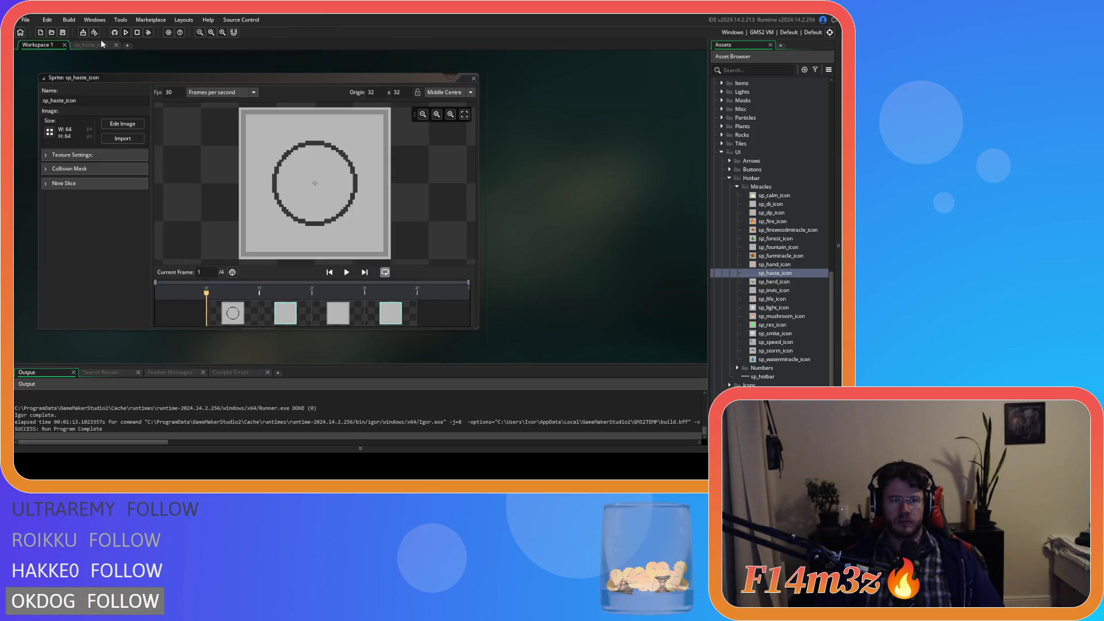
click(81, 47)
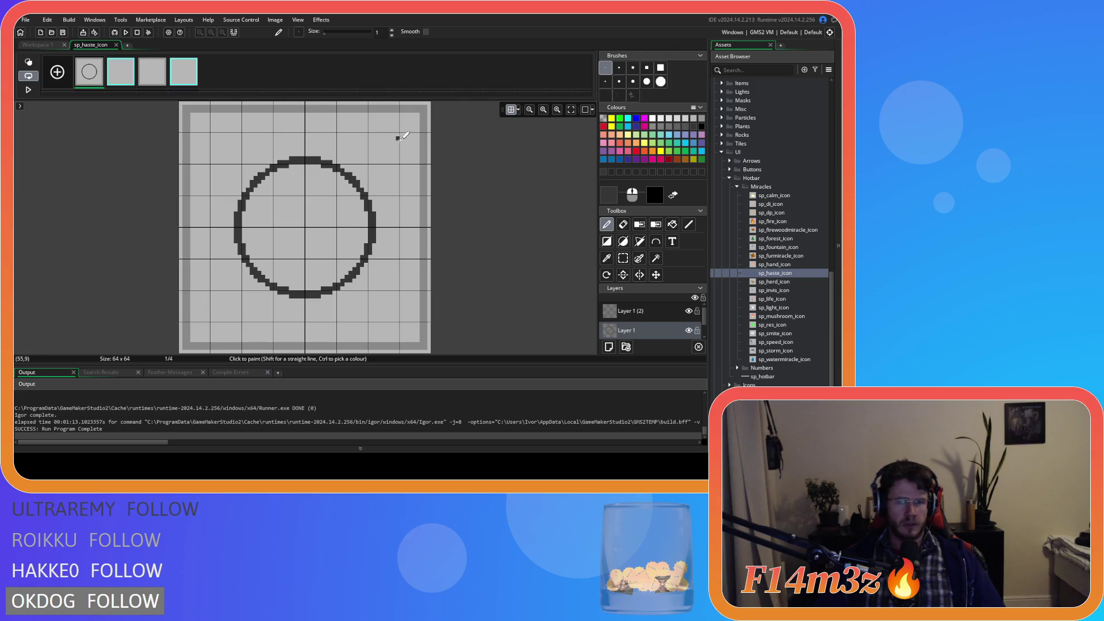
click(623, 260)
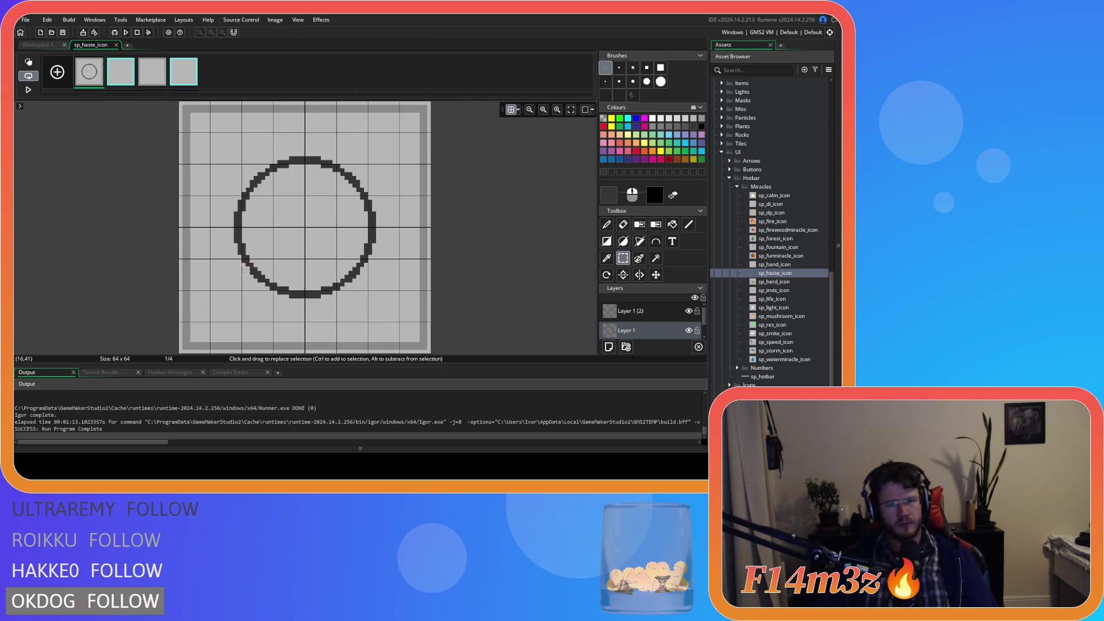
drag(242, 259, 273, 290)
key(Delete)
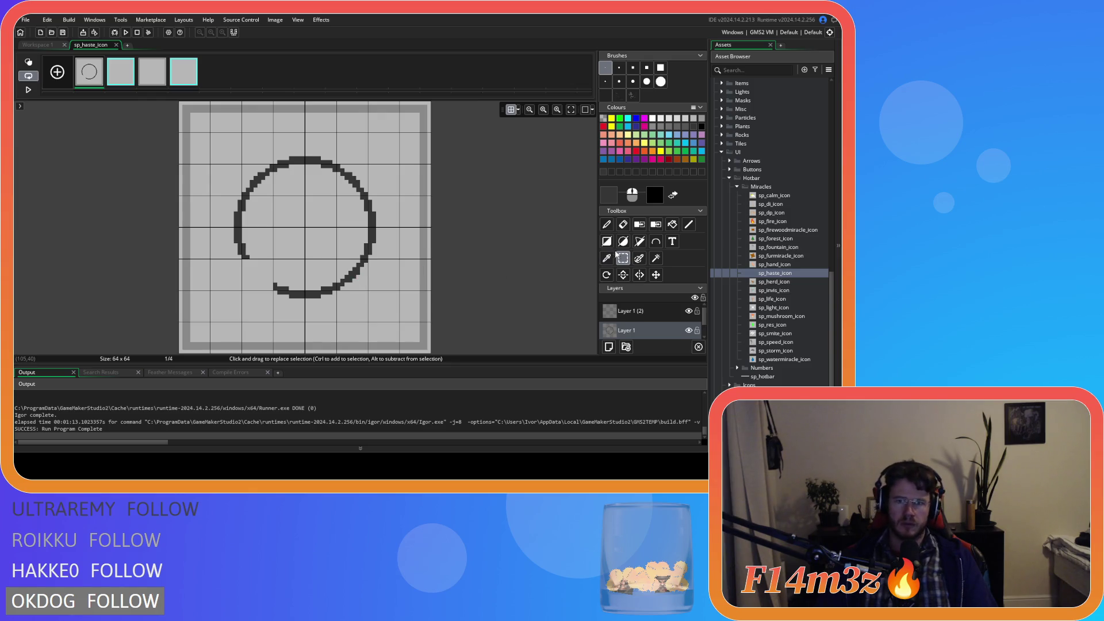
drag(257, 260, 240, 261)
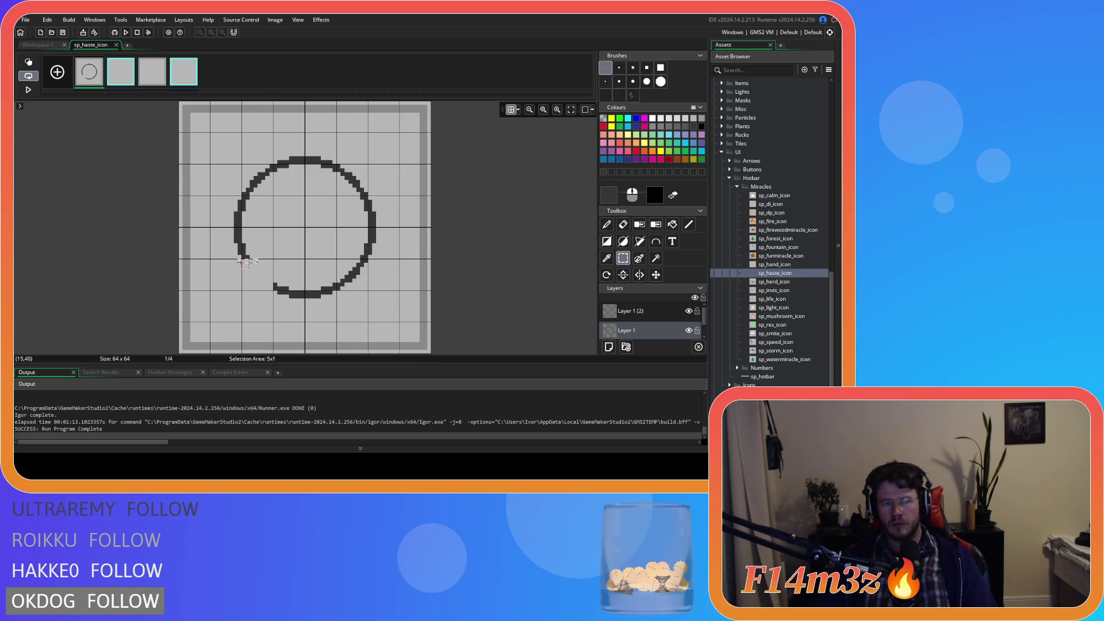
key(Delete)
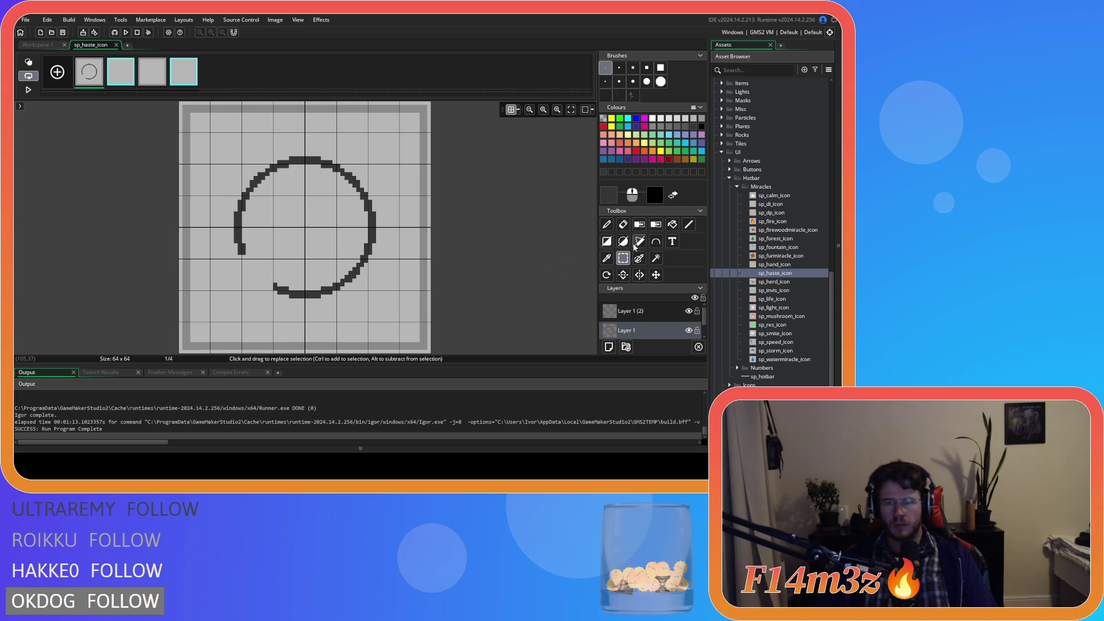
click(606, 224)
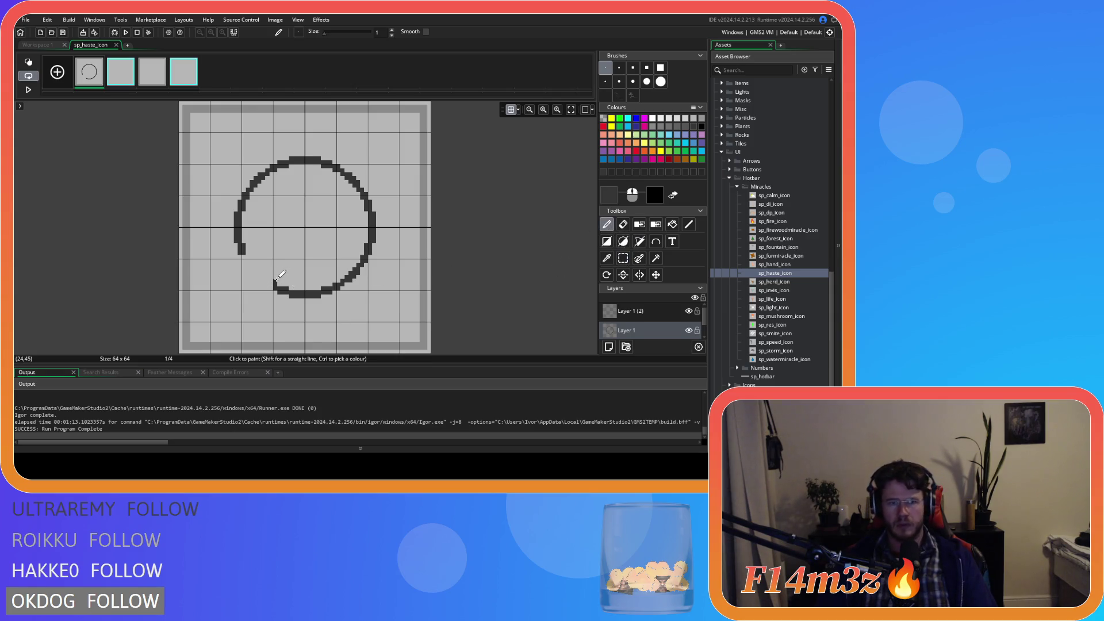
click(688, 224)
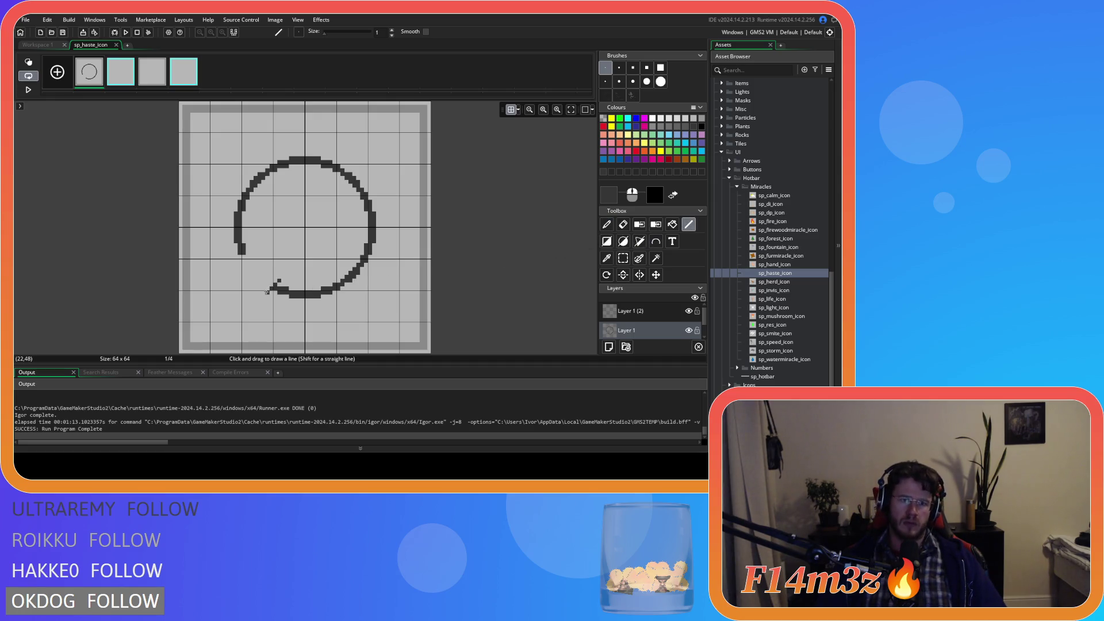
drag(267, 292, 259, 276)
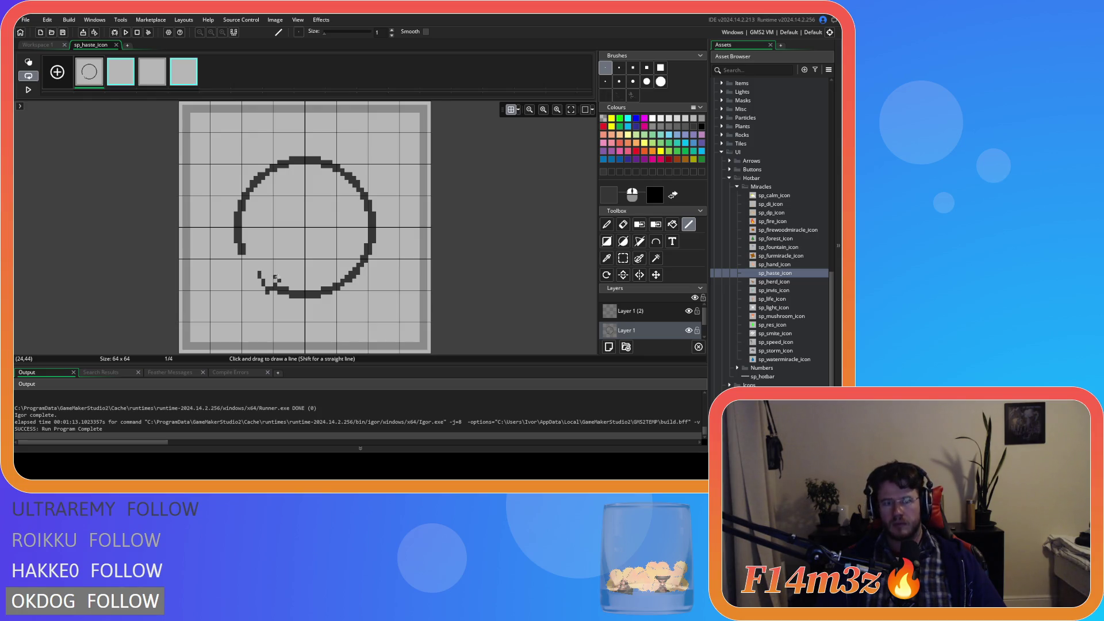
drag(277, 280, 260, 273)
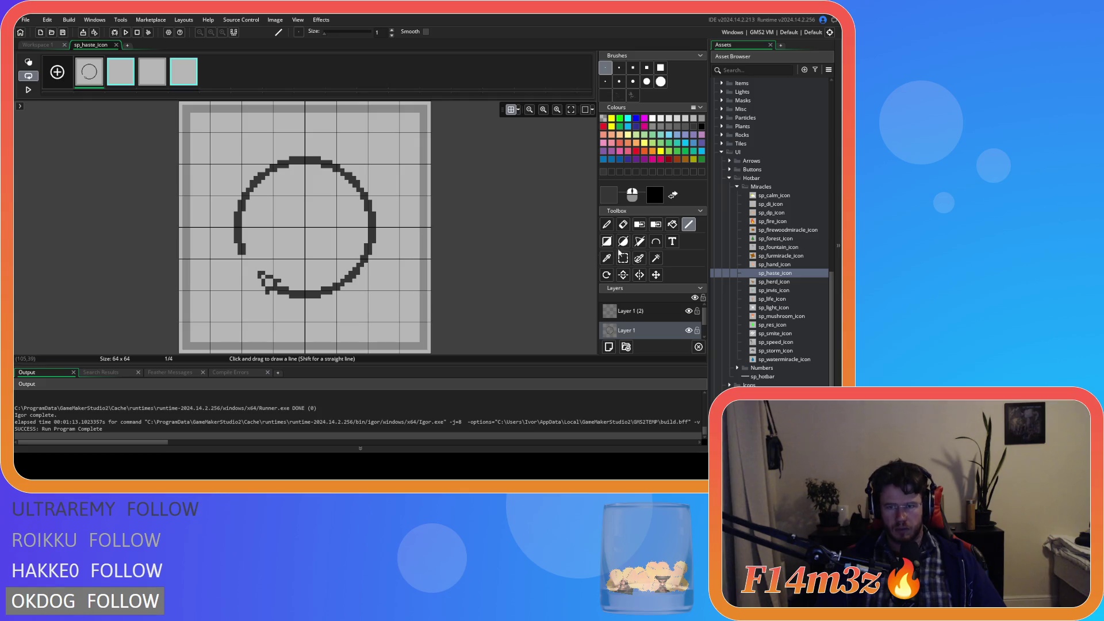
key(f)
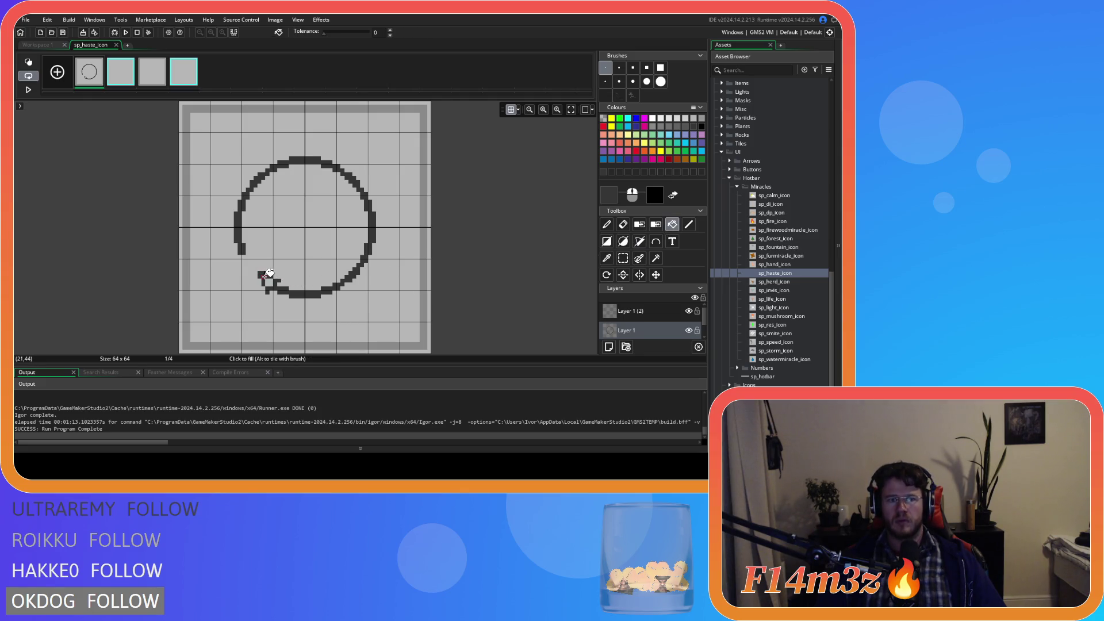
click(266, 275)
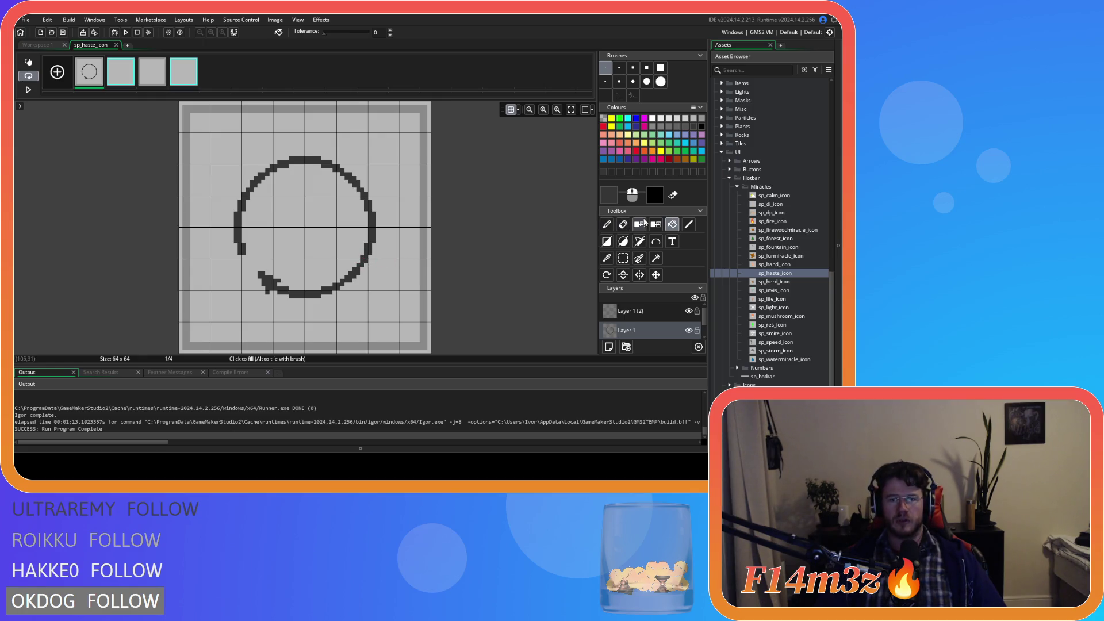
key(ctrl+z)
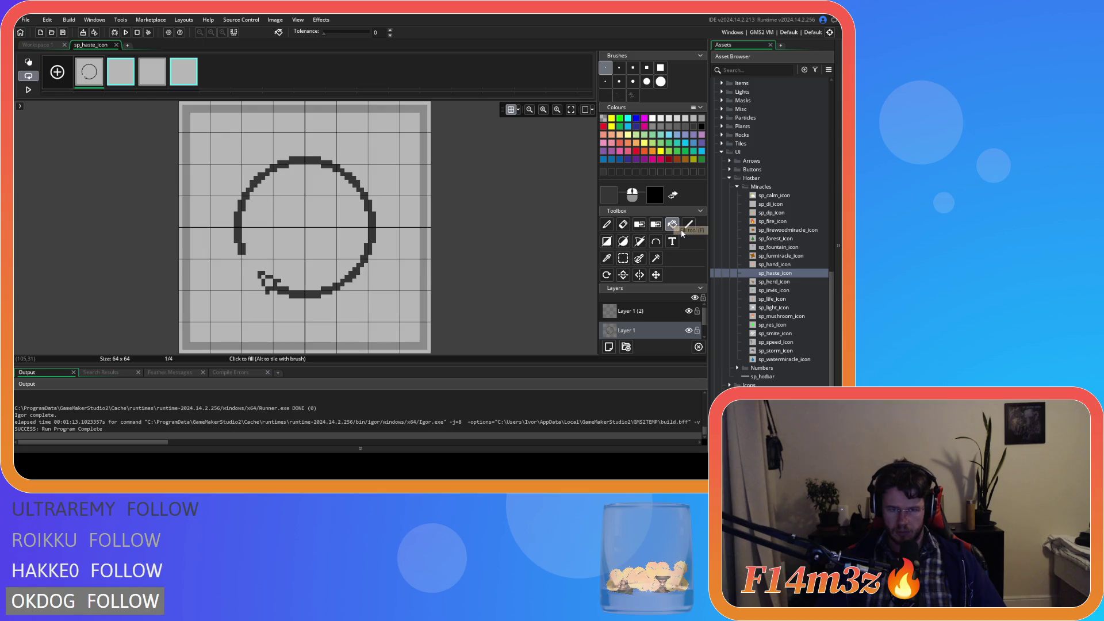
key(ctrl+y)
click(688, 225)
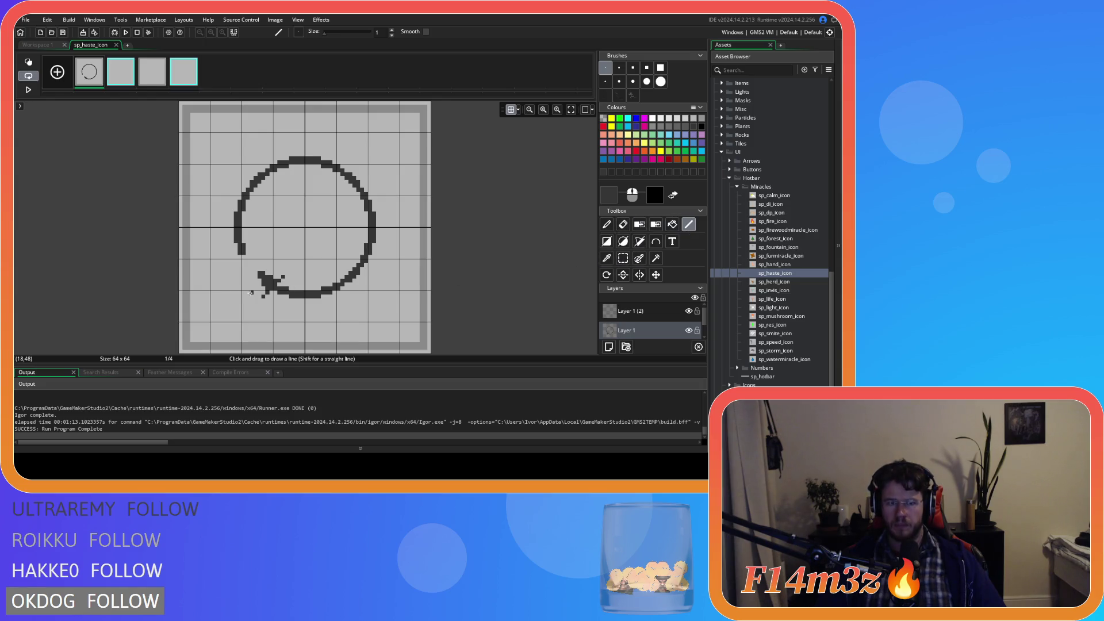
drag(263, 296, 258, 268)
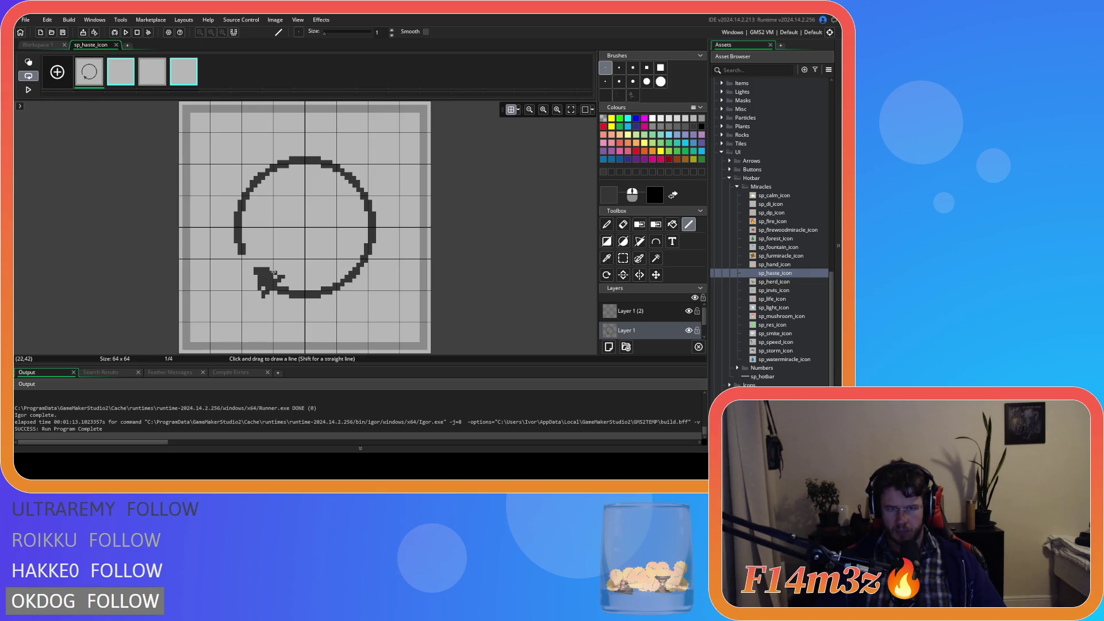
key(d)
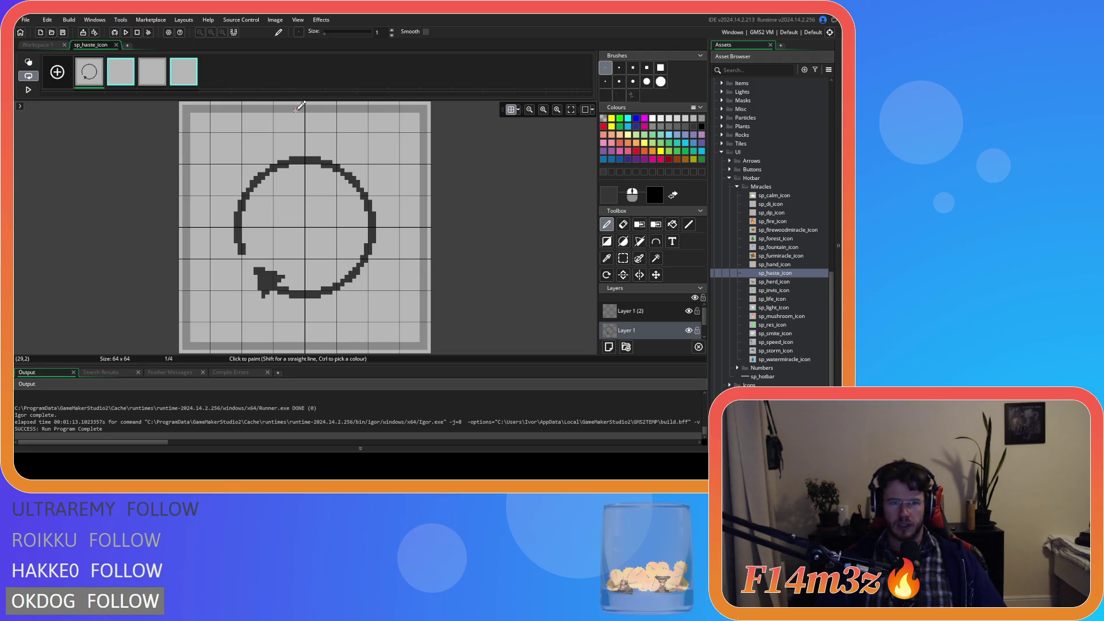
key(ctrl+z)
key(ctrl+z)
key(ctrl+z)
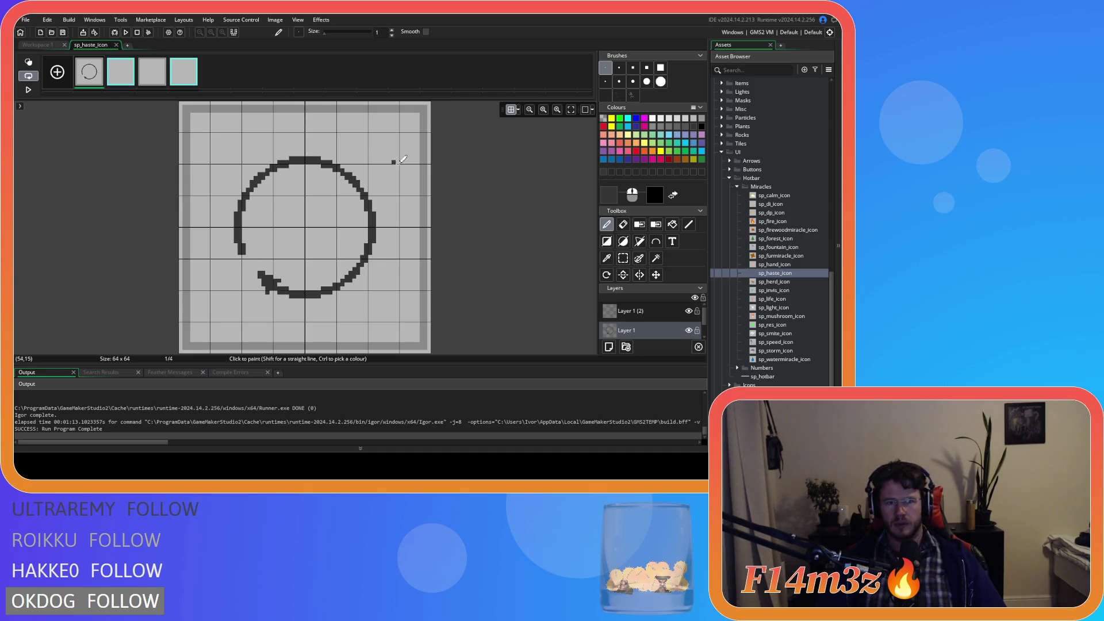
key(ctrl+z)
key(ctrl+z)
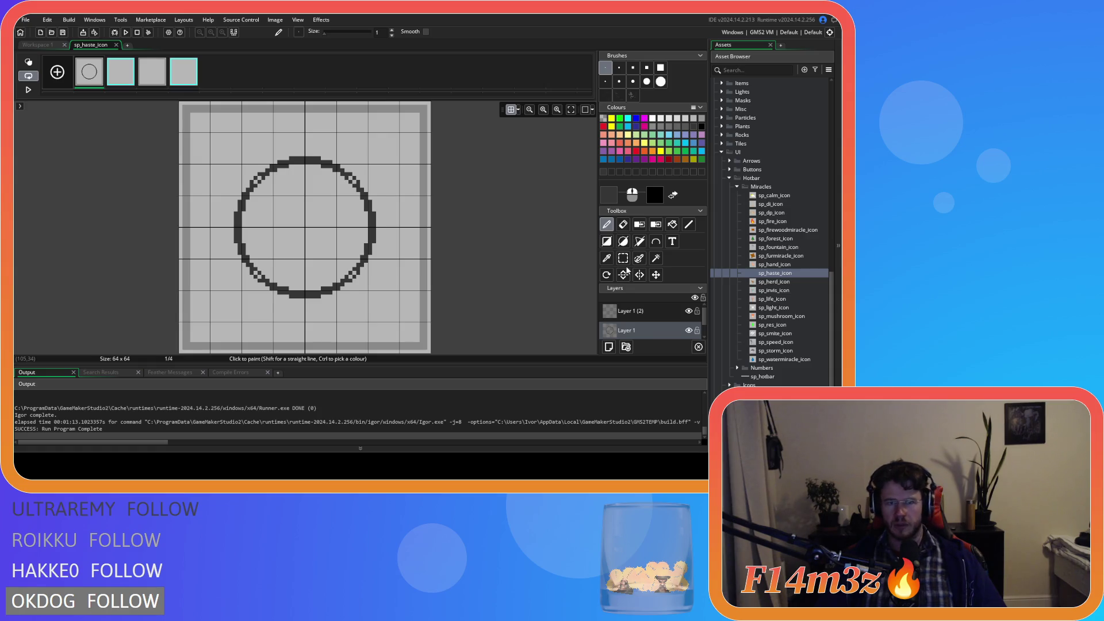
- Undo the earlier thickening, then draw overlapping ellipses on Layer 1 (2) to form a thicker ring
key(ctrl+z)
key(ctrl+z)
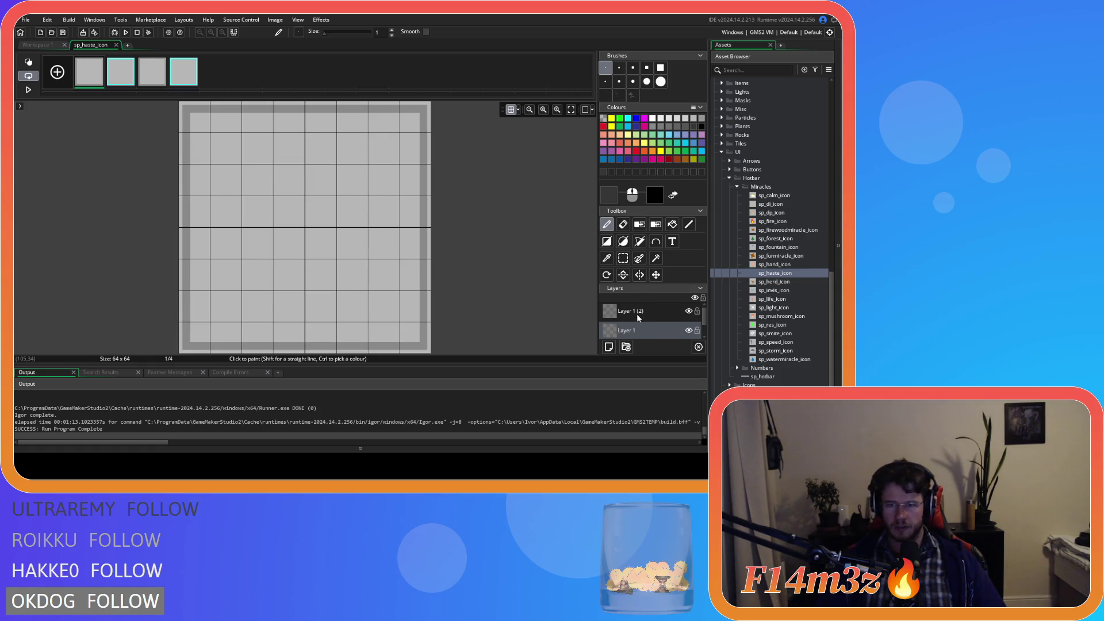
click(632, 311)
click(622, 242)
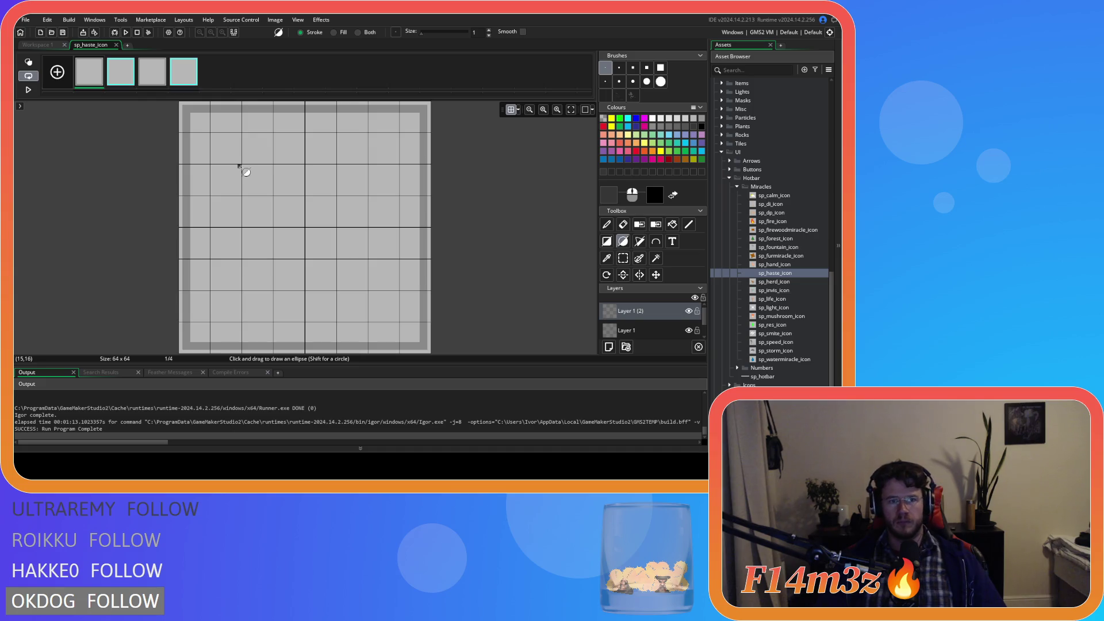
mouse_move(242, 164)
mouse_down()
mouse_move(374, 273)
mouse_move(366, 288)
mouse_up()
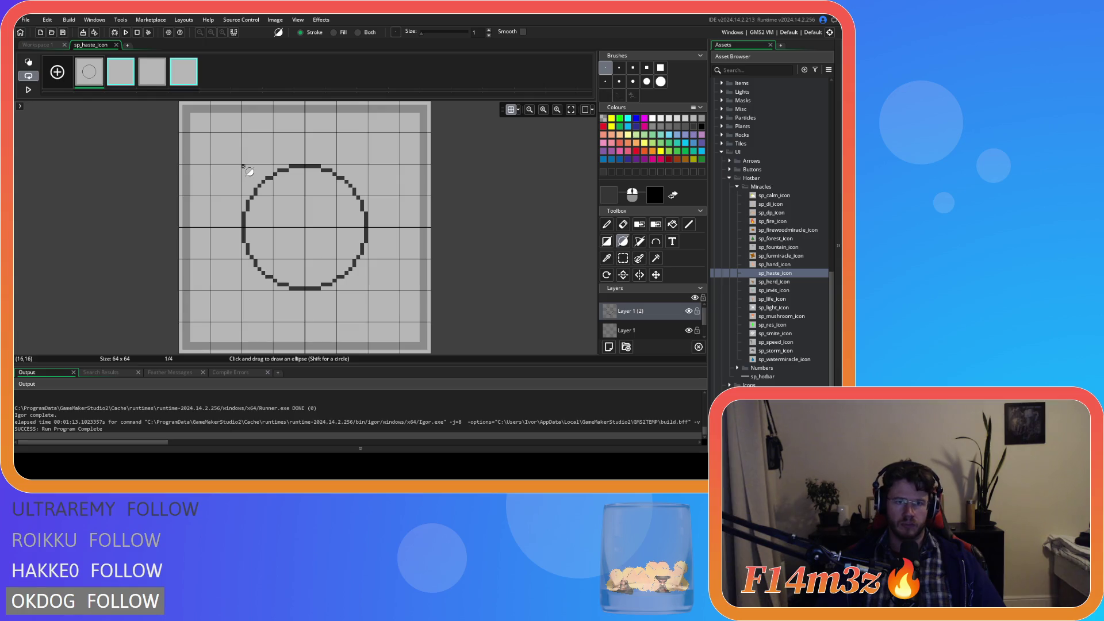
mouse_move(245, 167)
mouse_down()
mouse_move(362, 291)
mouse_move(363, 275)
mouse_up()
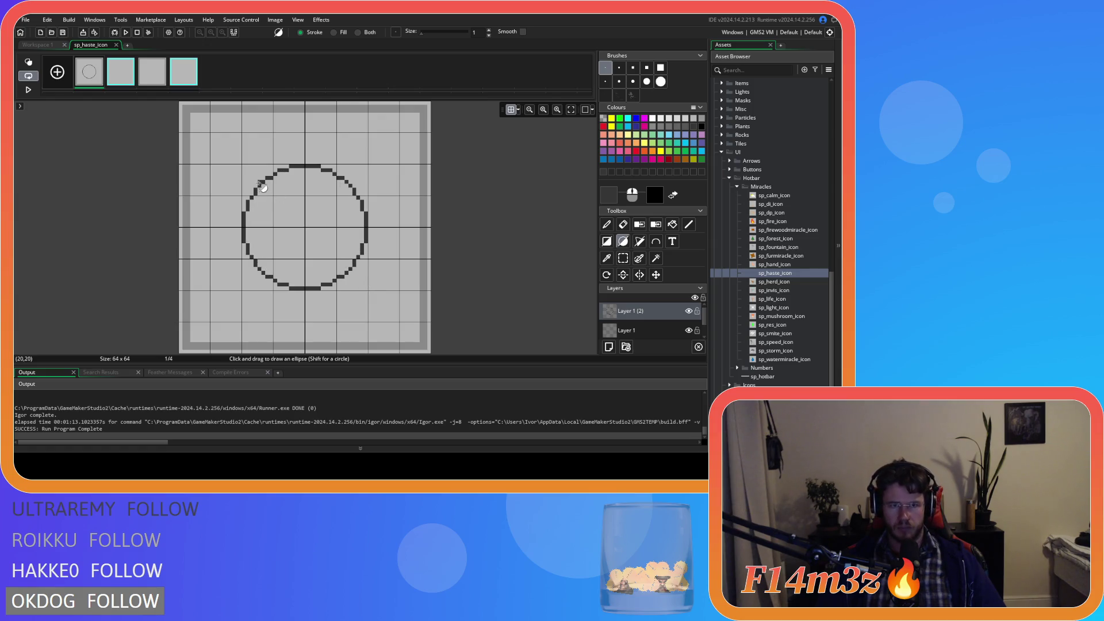
drag(240, 163, 370, 292)
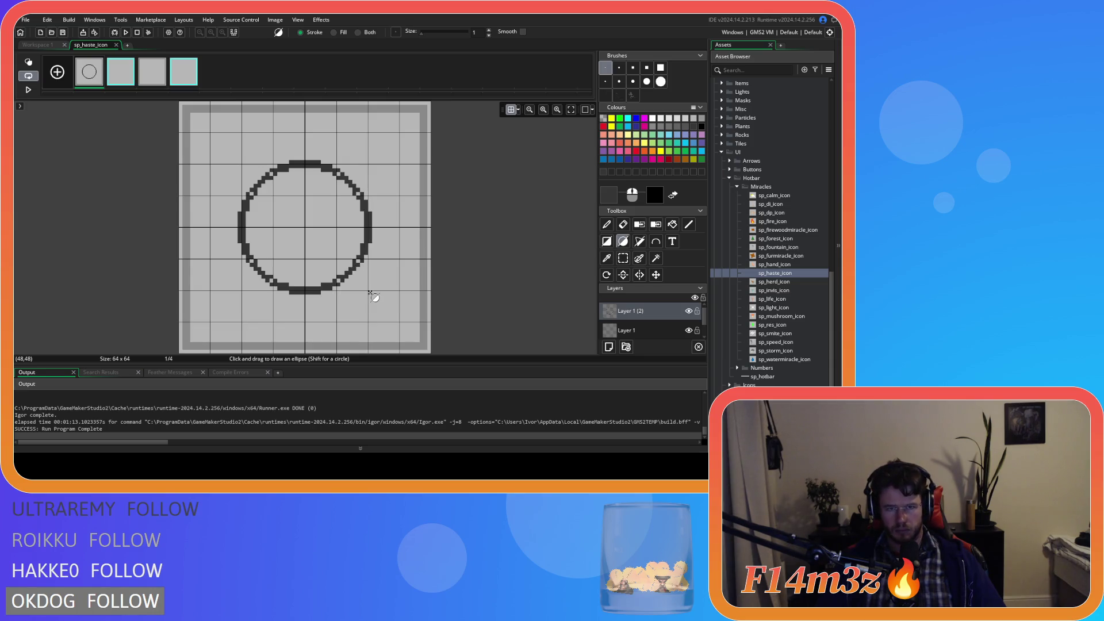
click(610, 224)
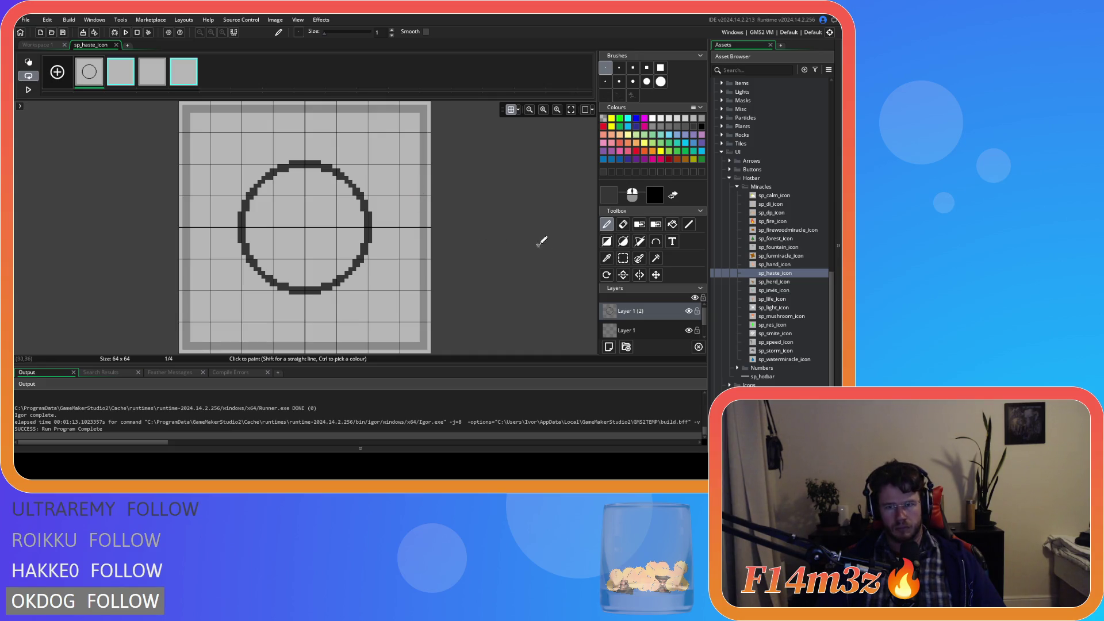
- Erase the circle's lower-left arc and draw a short diagonal tail from the gap
click(623, 258)
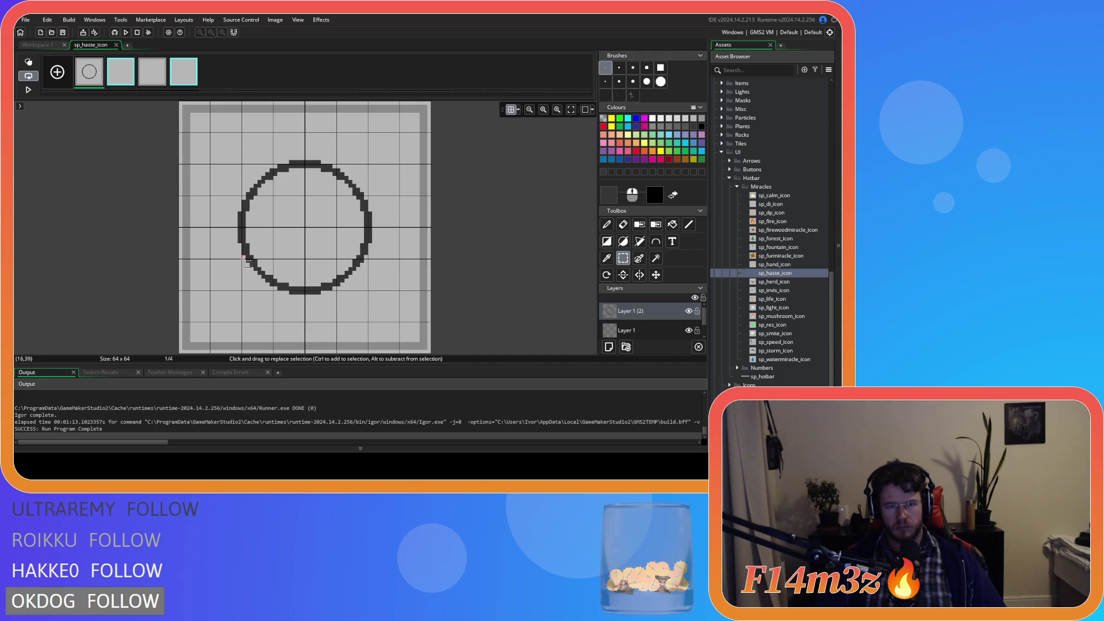
drag(243, 256, 276, 290)
key(Delete)
click(688, 225)
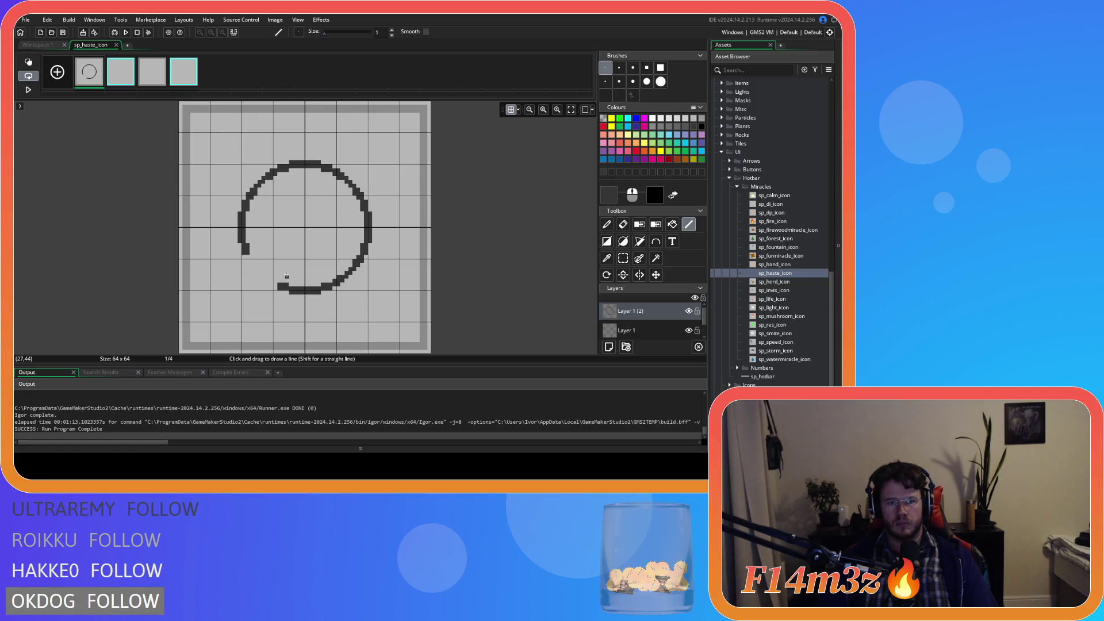
drag(286, 276, 272, 295)
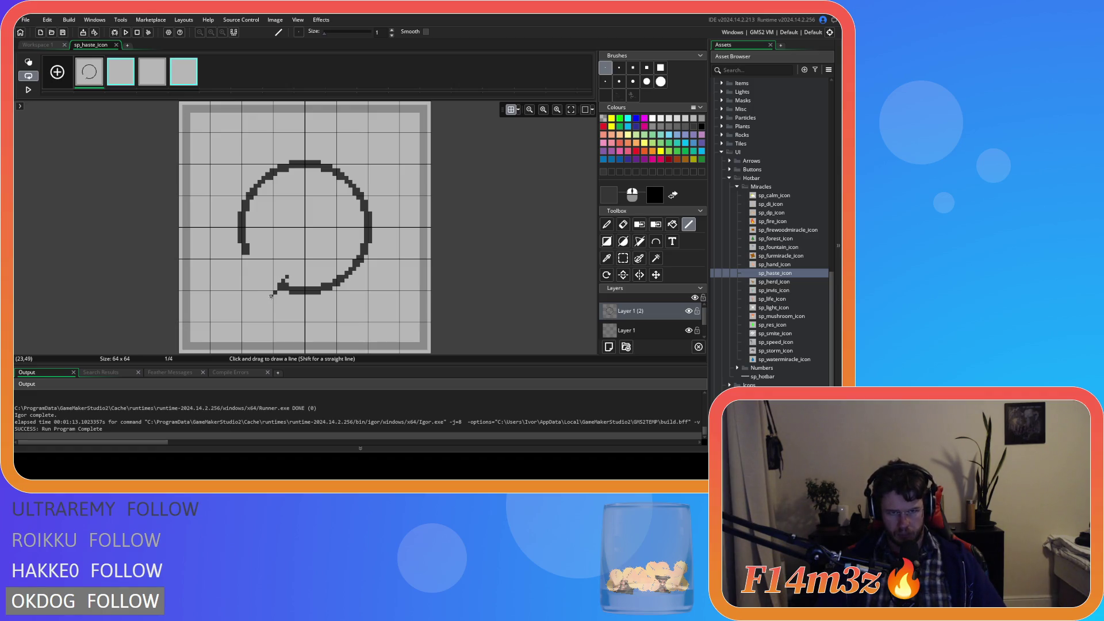
- Undo the tail, the erased arc and the circle on frame 1
key(ctrl+z)
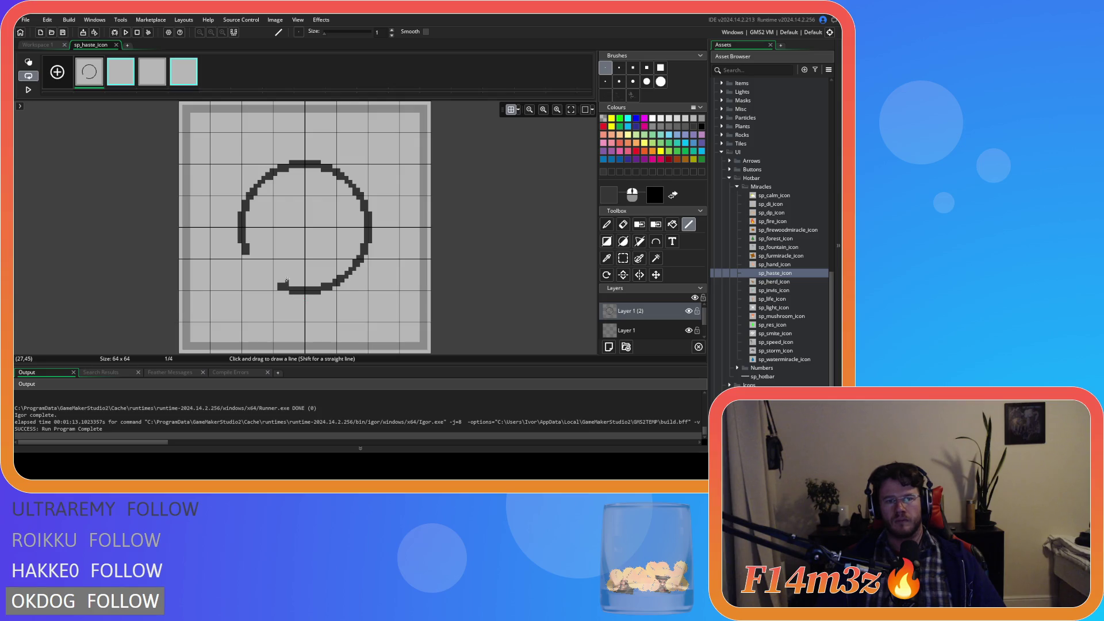
key(ctrl+z)
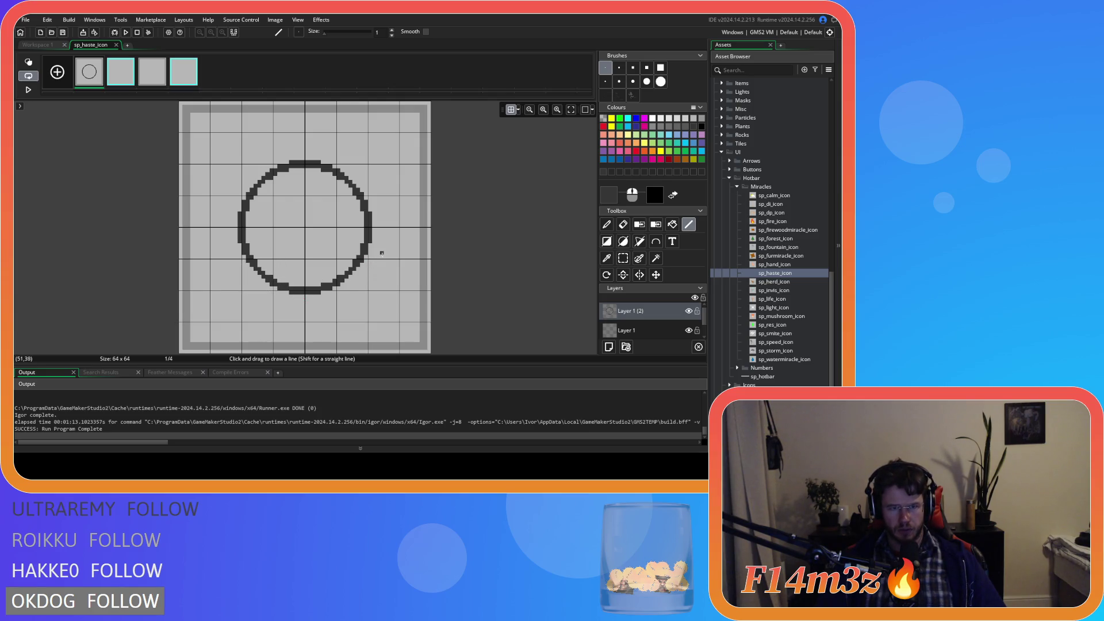
key(ctrl+z)
key(ctrl+z)
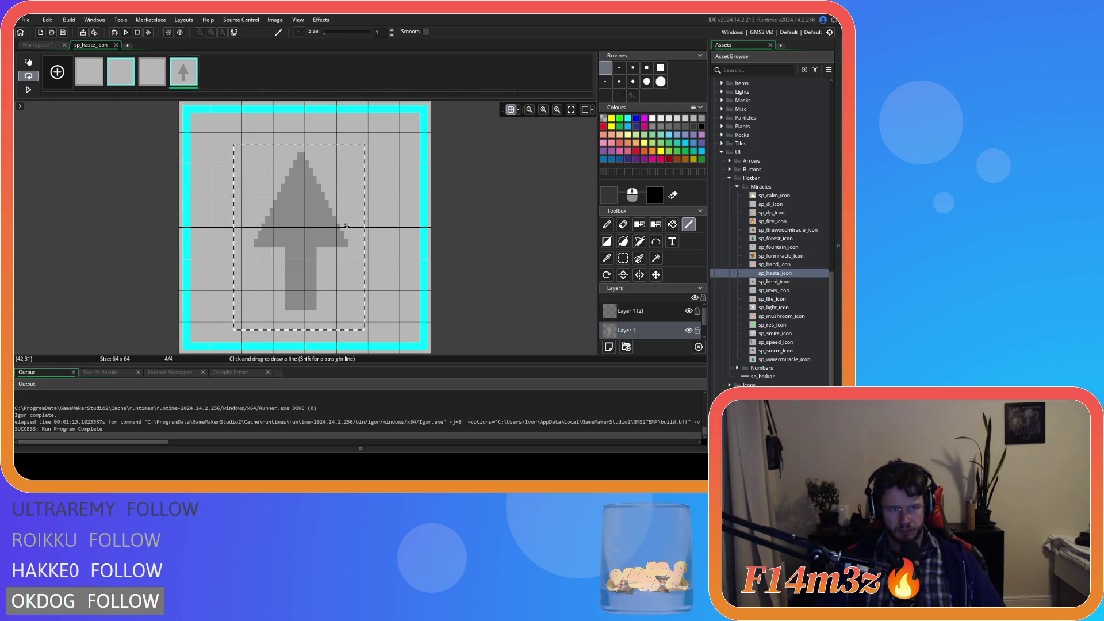
- Clear frame 1 and draw a circle outline spanning the frame with the Ellipse tool
key(ctrl+z)
key(ctrl+z)
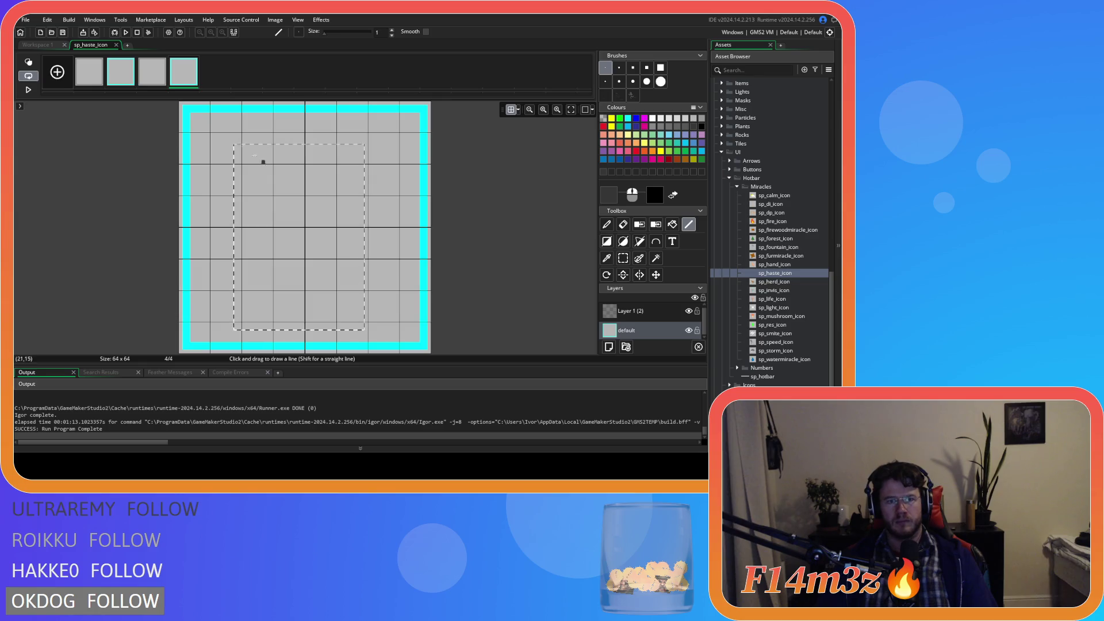
click(623, 241)
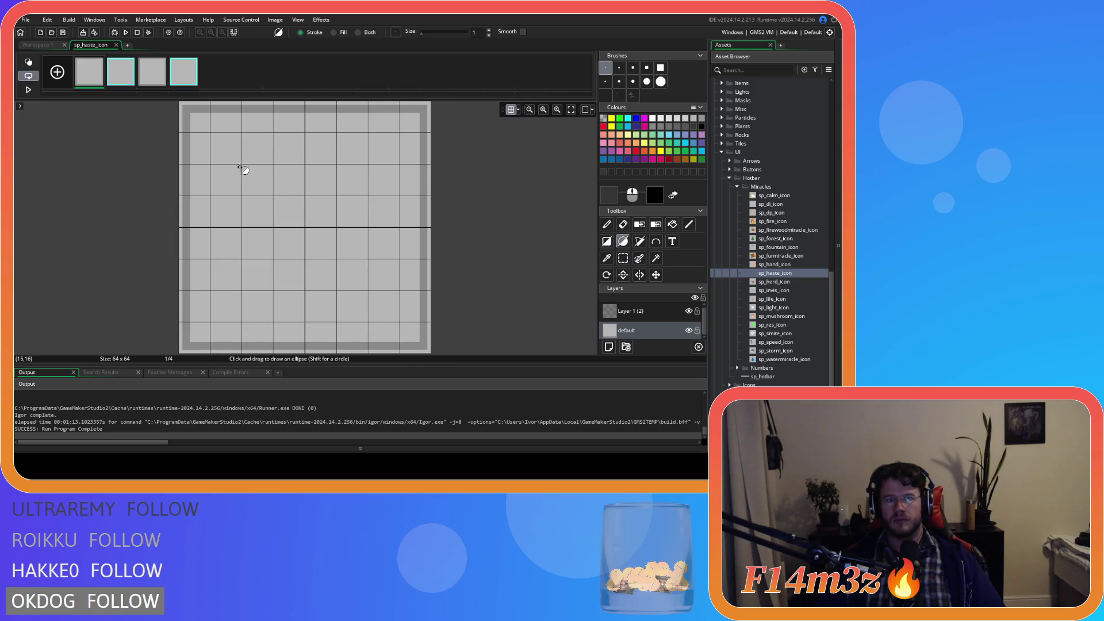
mouse_move(239, 161)
mouse_down()
mouse_move(345, 285)
mouse_move(371, 293)
mouse_up()
drag(239, 162, 375, 297)
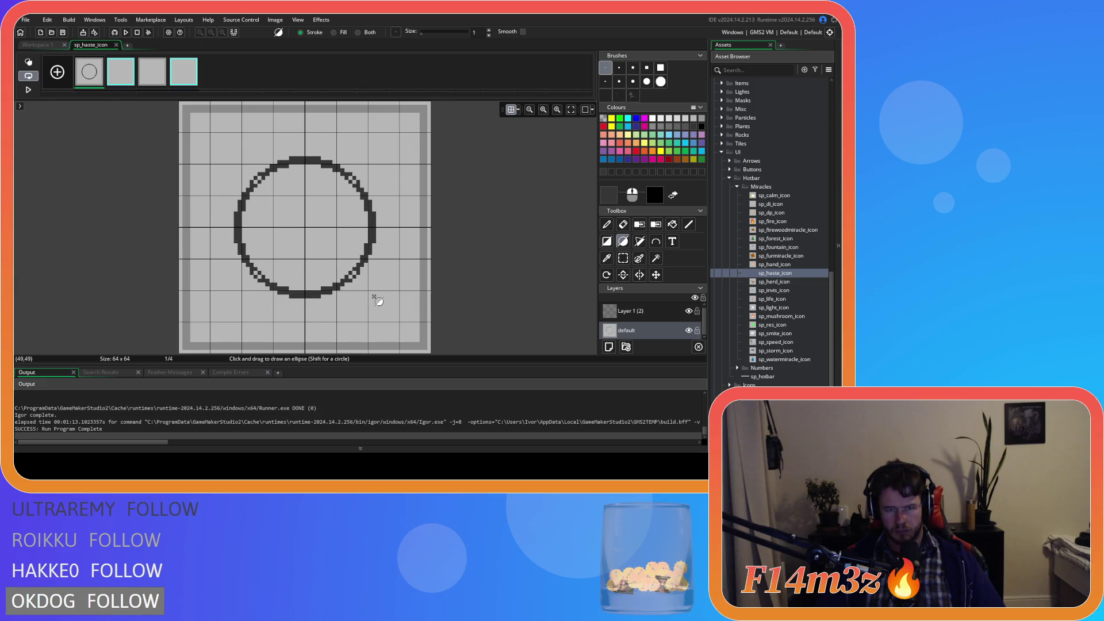
- Pencil in the circle's four diagonal gaps, then select its lower-left edge
click(606, 225)
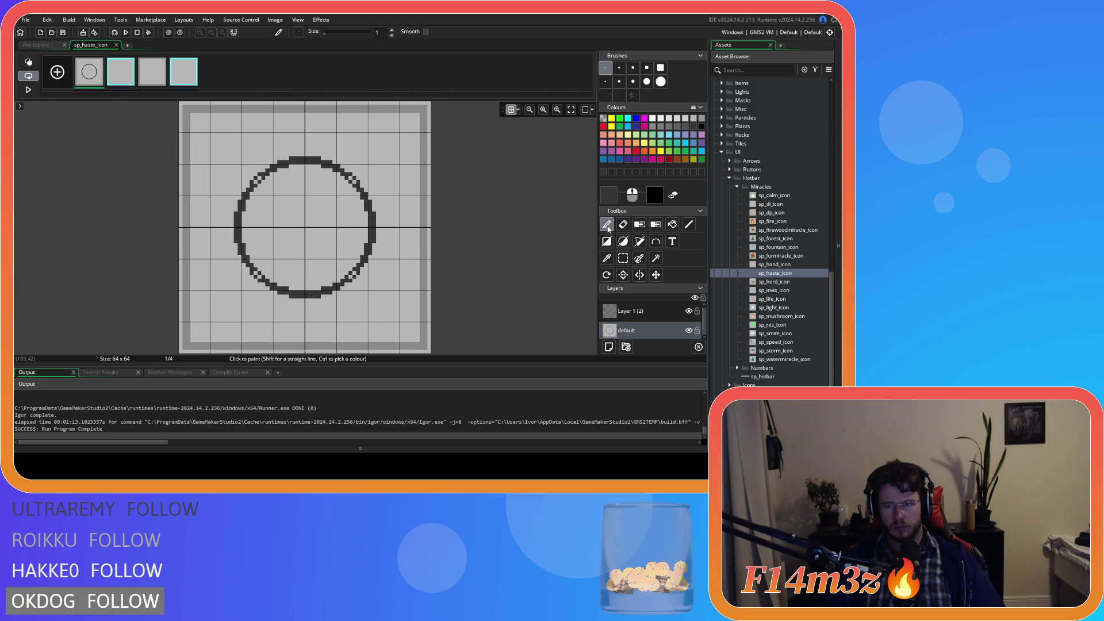
click(352, 180)
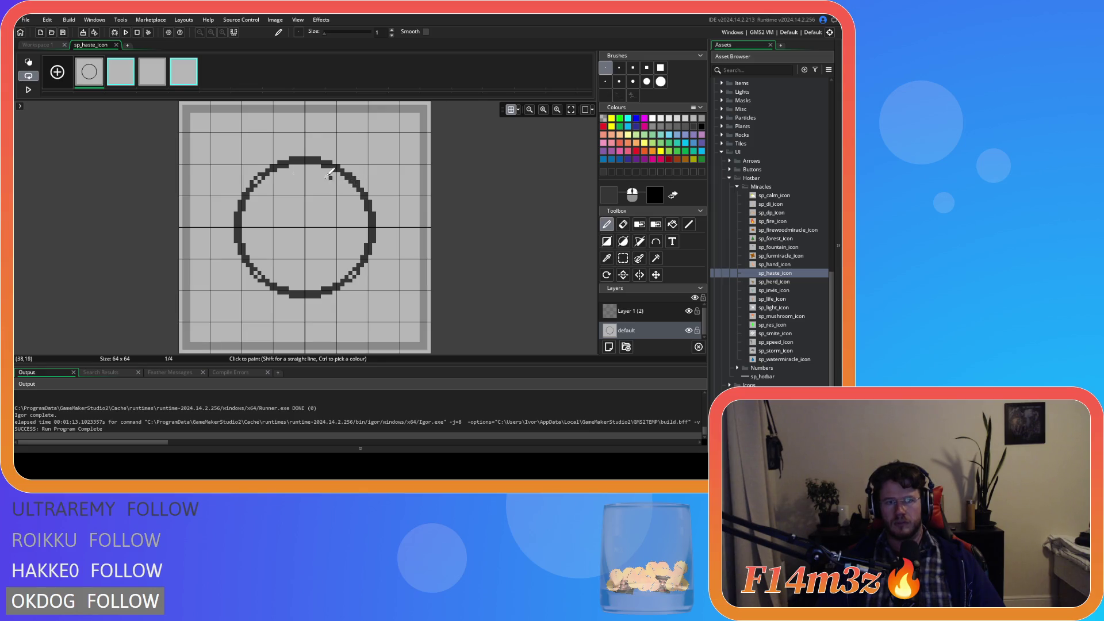
click(255, 179)
click(257, 272)
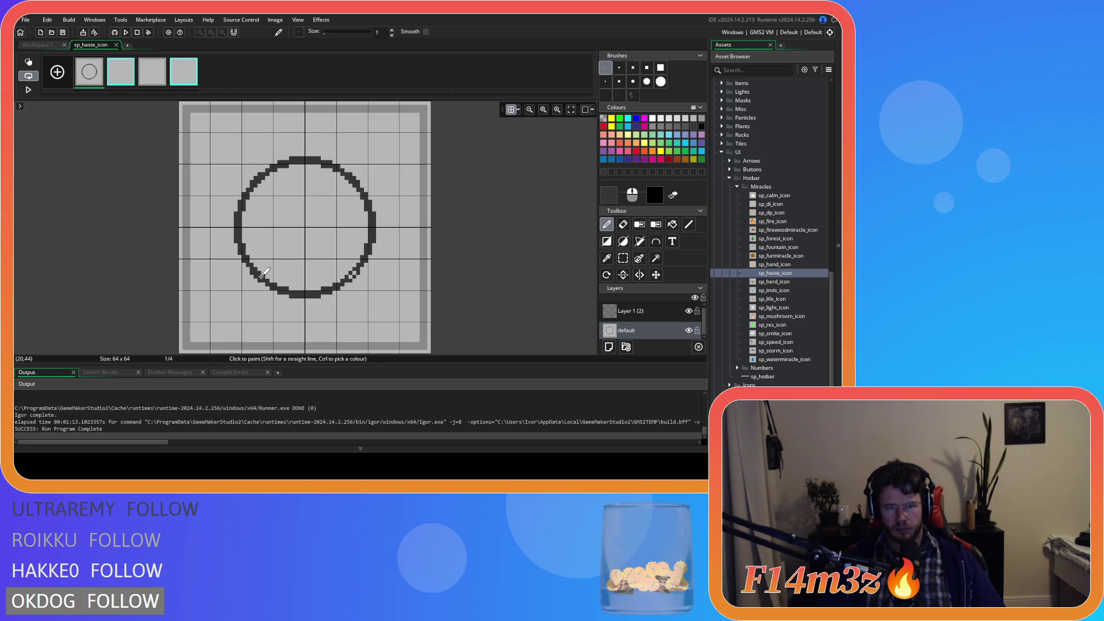
click(348, 279)
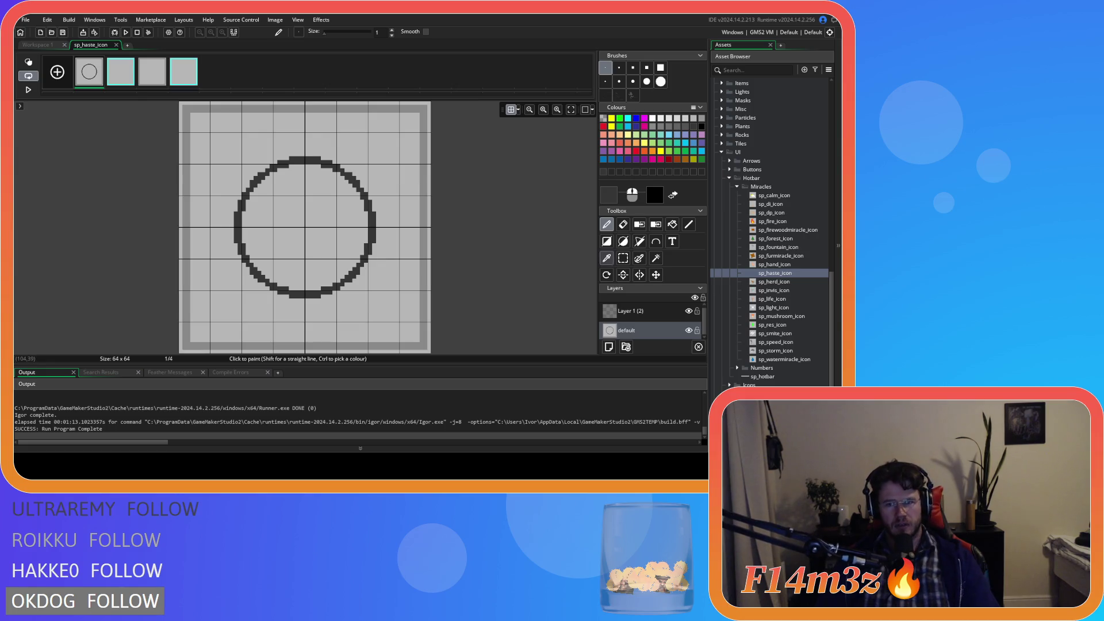
click(623, 258)
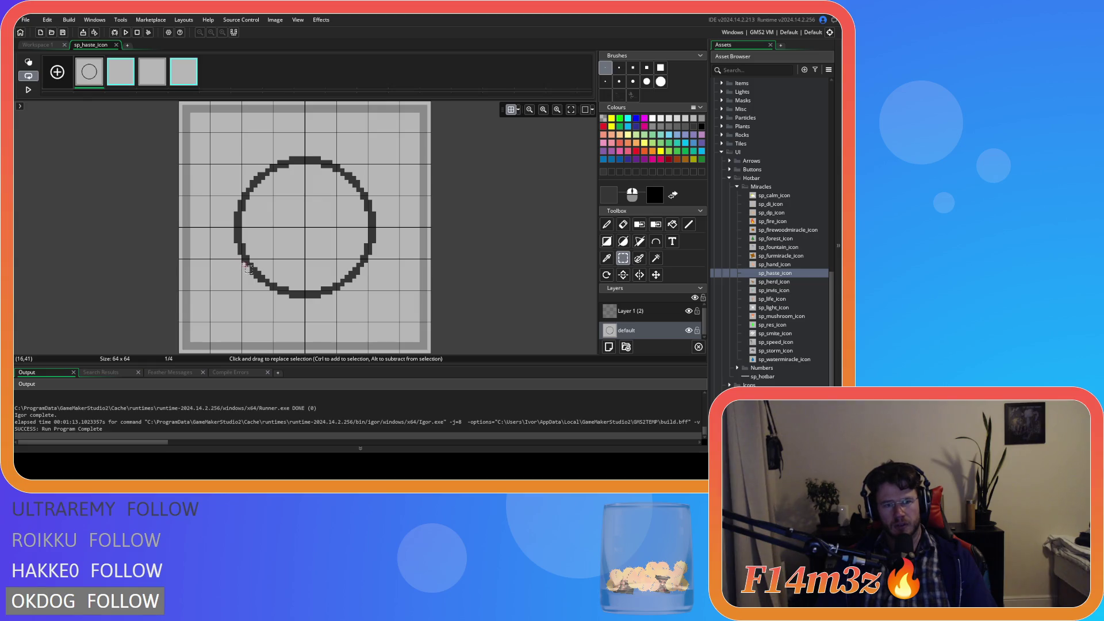
drag(247, 265, 266, 292)
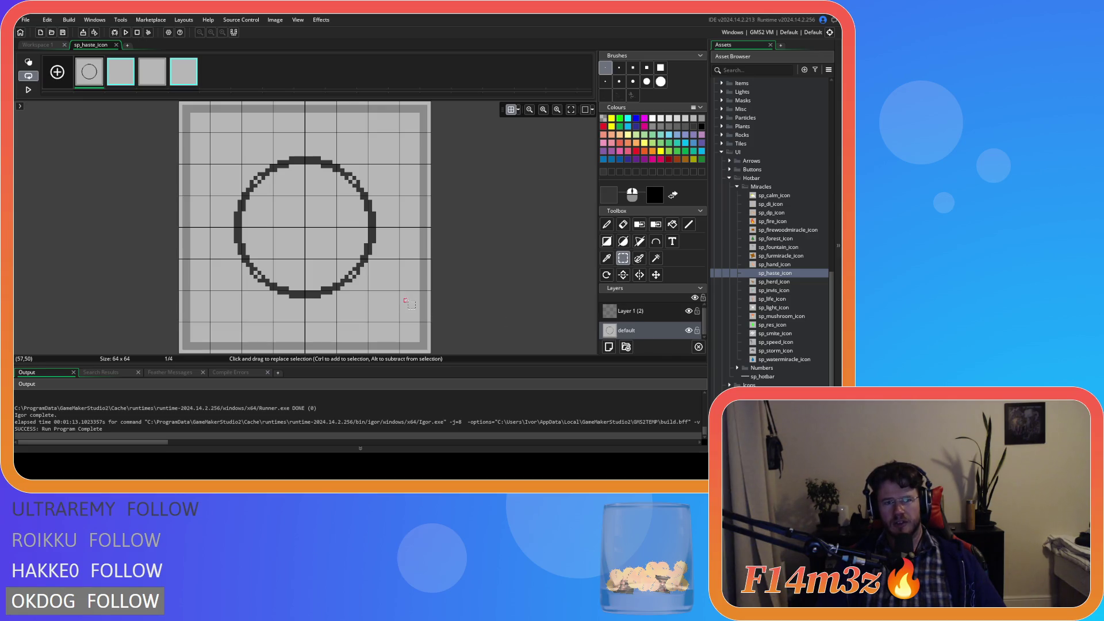
- Move through frames 3 and 4 and undo to remove the arrow from frame 4
click(196, 82)
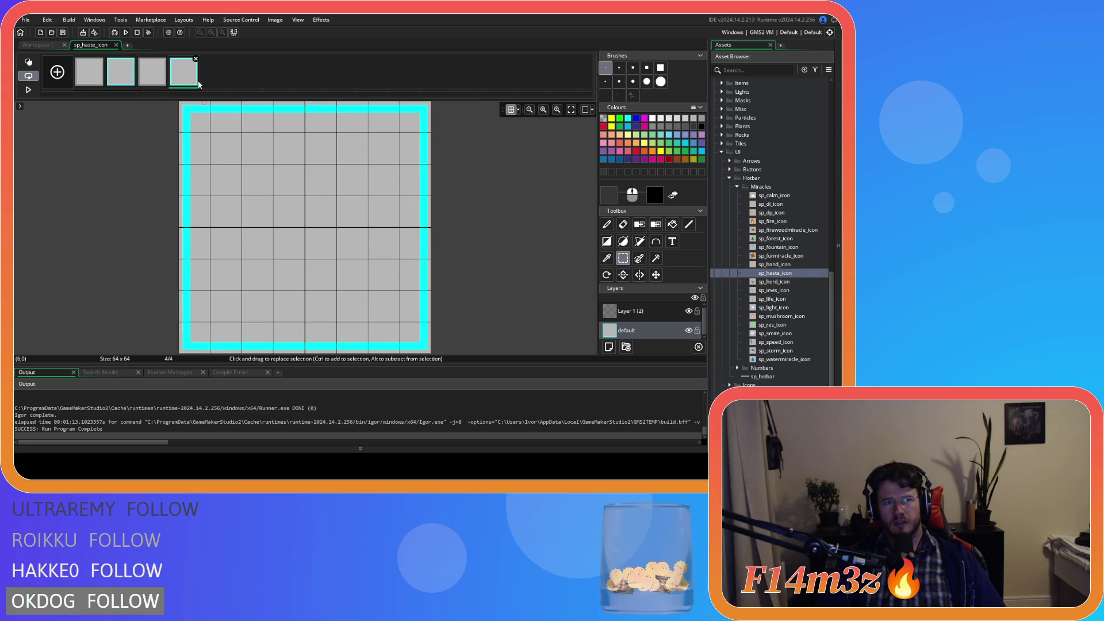
click(162, 82)
drag(234, 144, 364, 330)
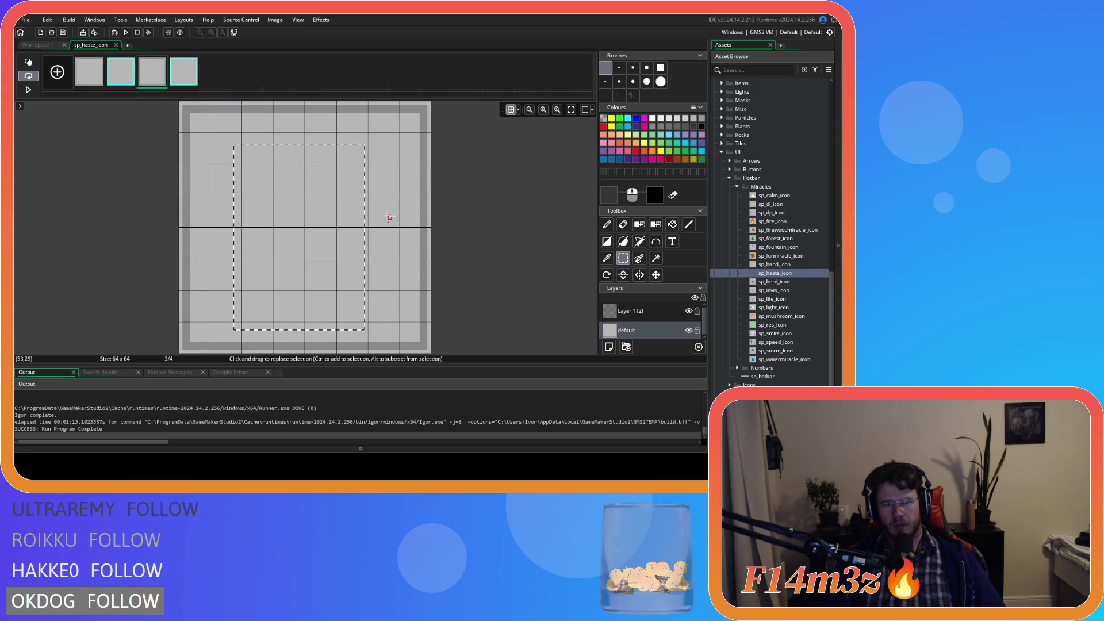
scroll(647, 320, up, 1)
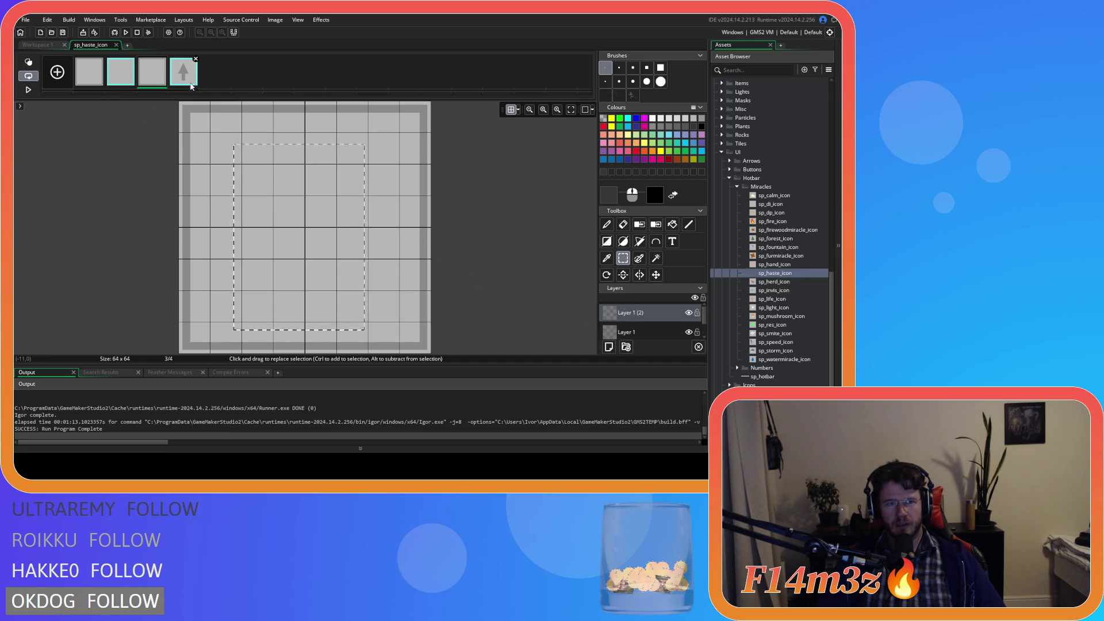
key(Right)
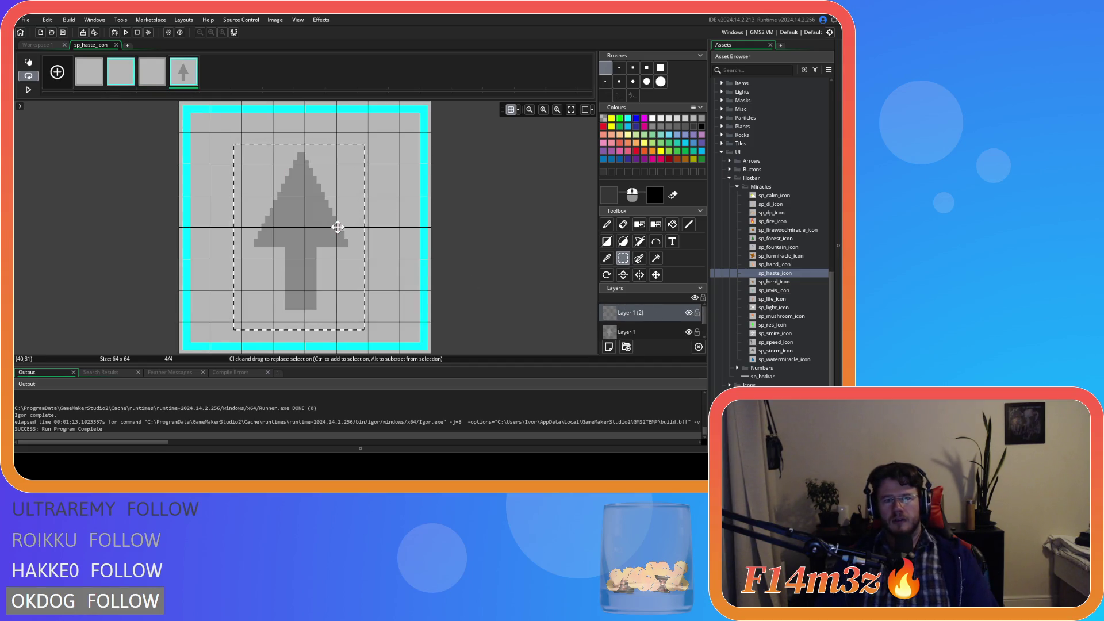
click(339, 230)
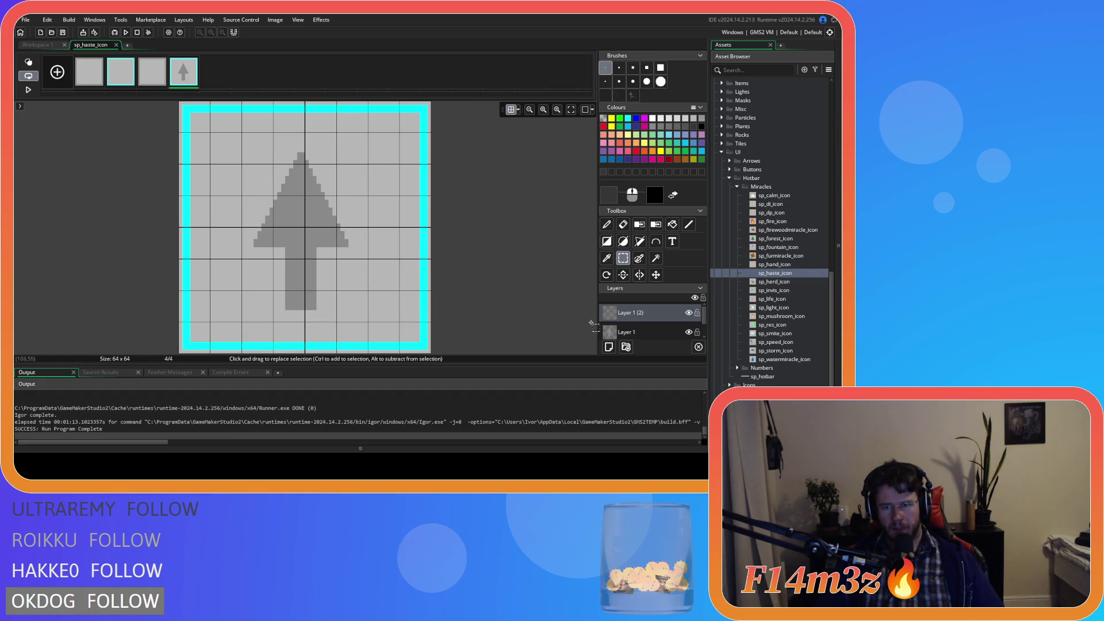
key(ctrl+z)
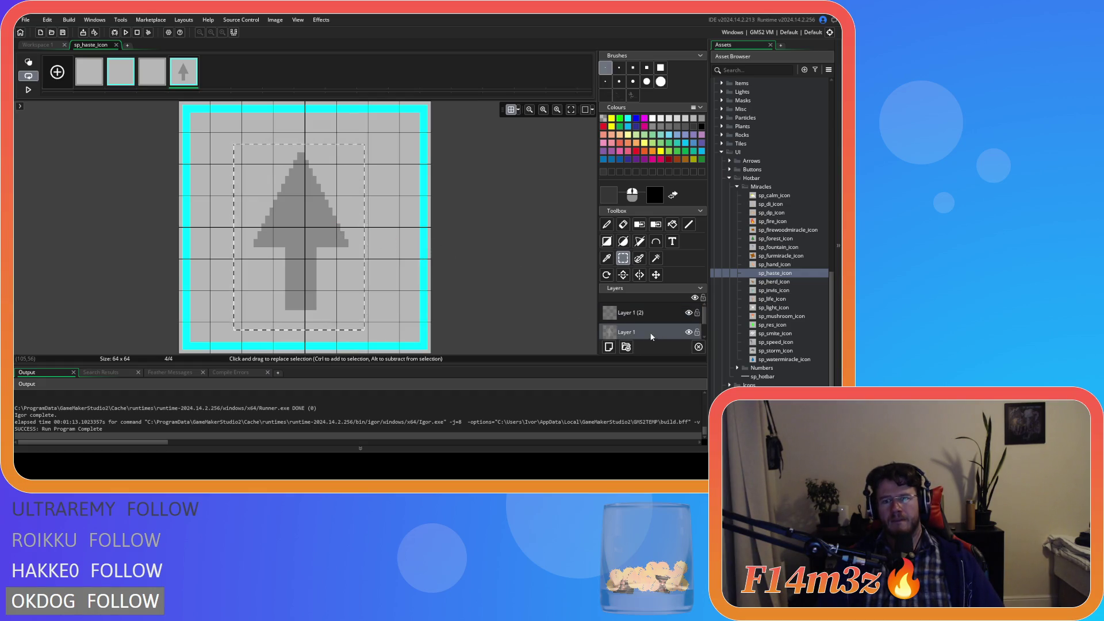
key(ctrl+z)
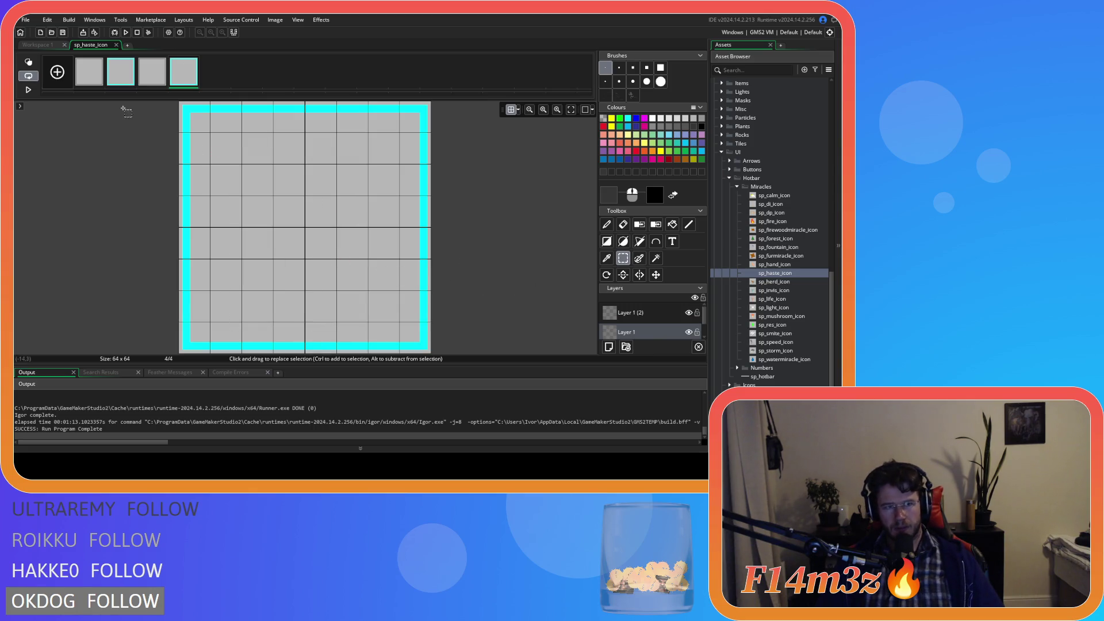
- Return to frame 1 with the Ellipse tool active on Layer 1 (2)
key(Right)
click(622, 241)
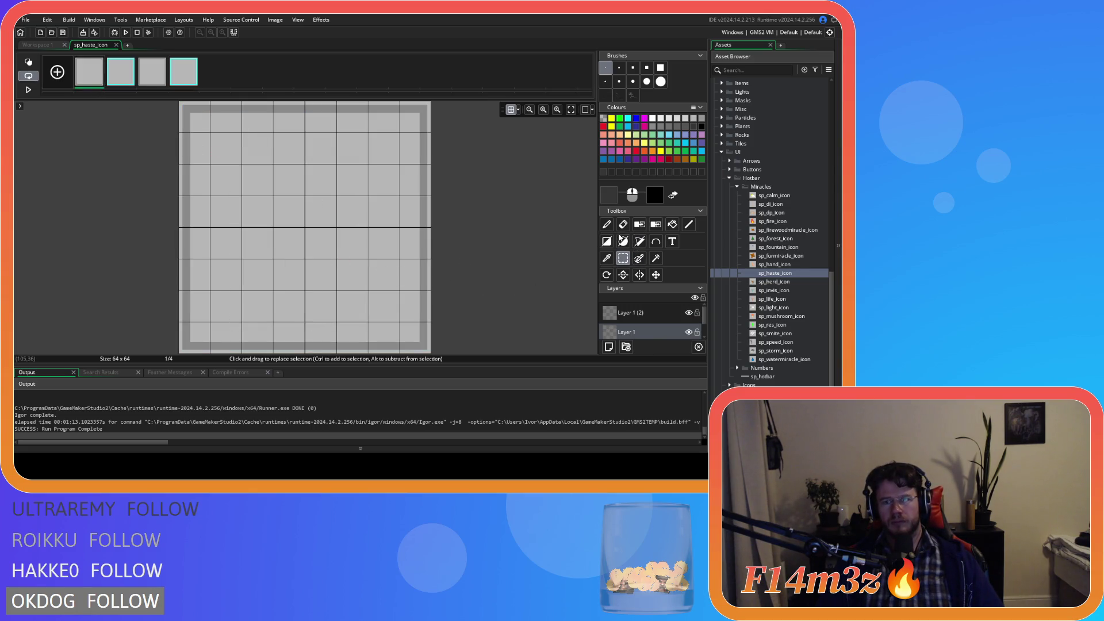
click(641, 313)
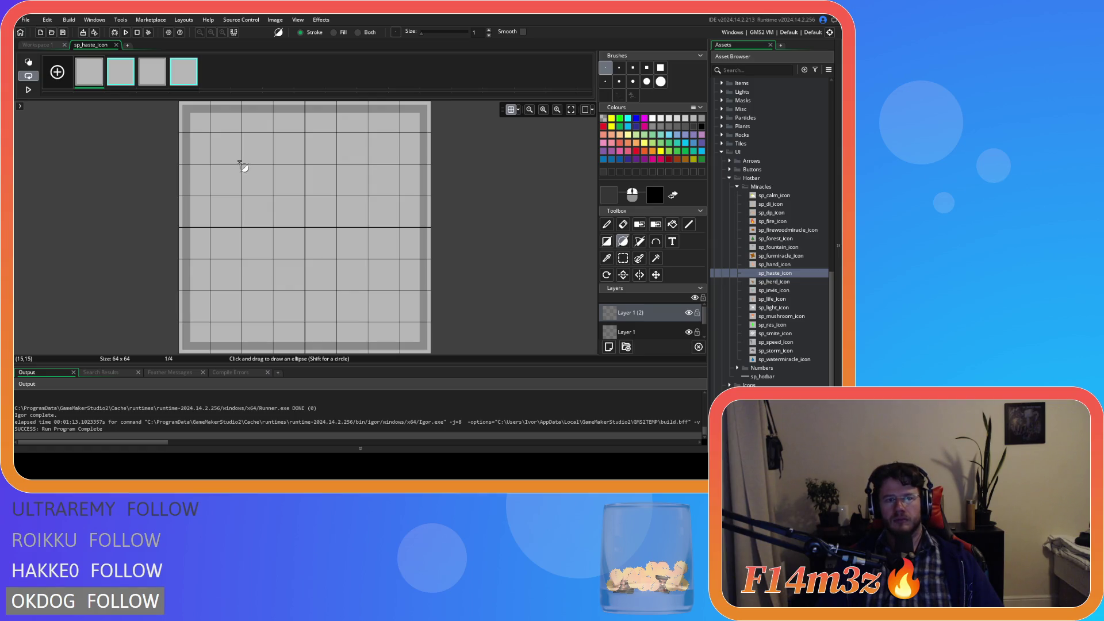
- Draw a circle filling frame 1 on Layer 1 (2) and pencil in its four diagonal gaps
mouse_move(240, 162)
mouse_down()
mouse_move(308, 244)
mouse_move(377, 283)
mouse_move(370, 292)
mouse_up()
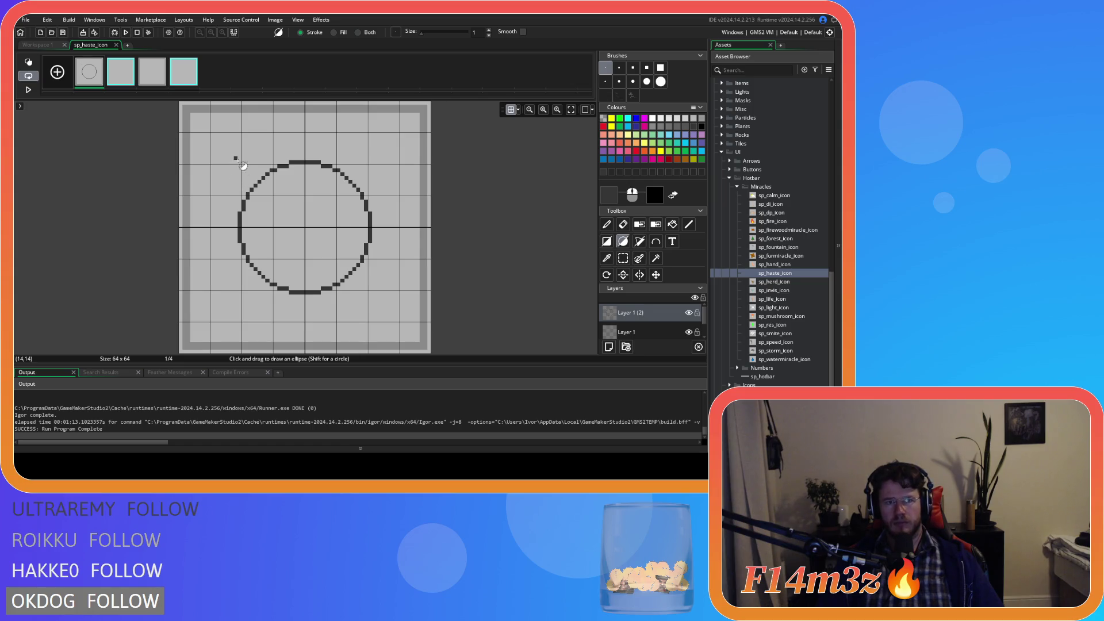
mouse_move(236, 159)
mouse_down()
mouse_move(359, 265)
mouse_move(373, 298)
mouse_up()
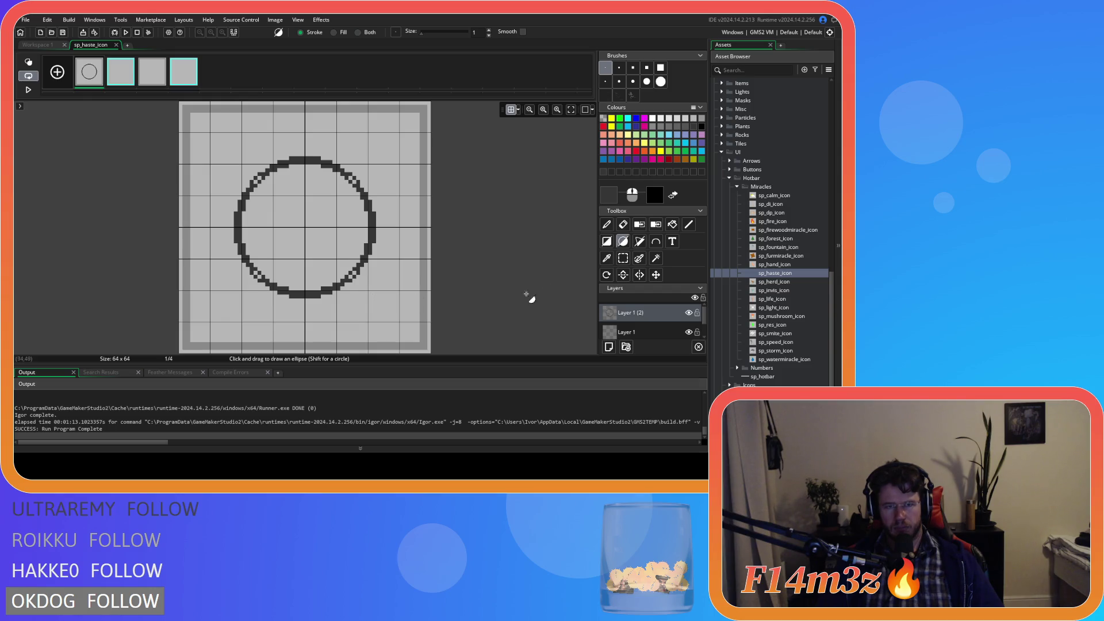
click(606, 223)
click(350, 178)
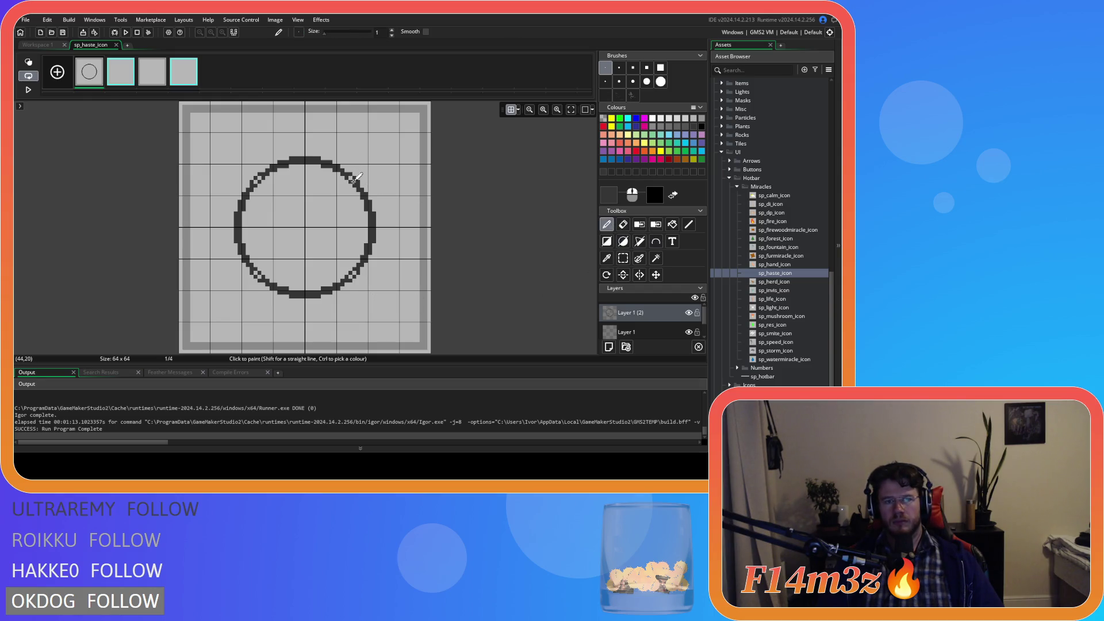
click(258, 177)
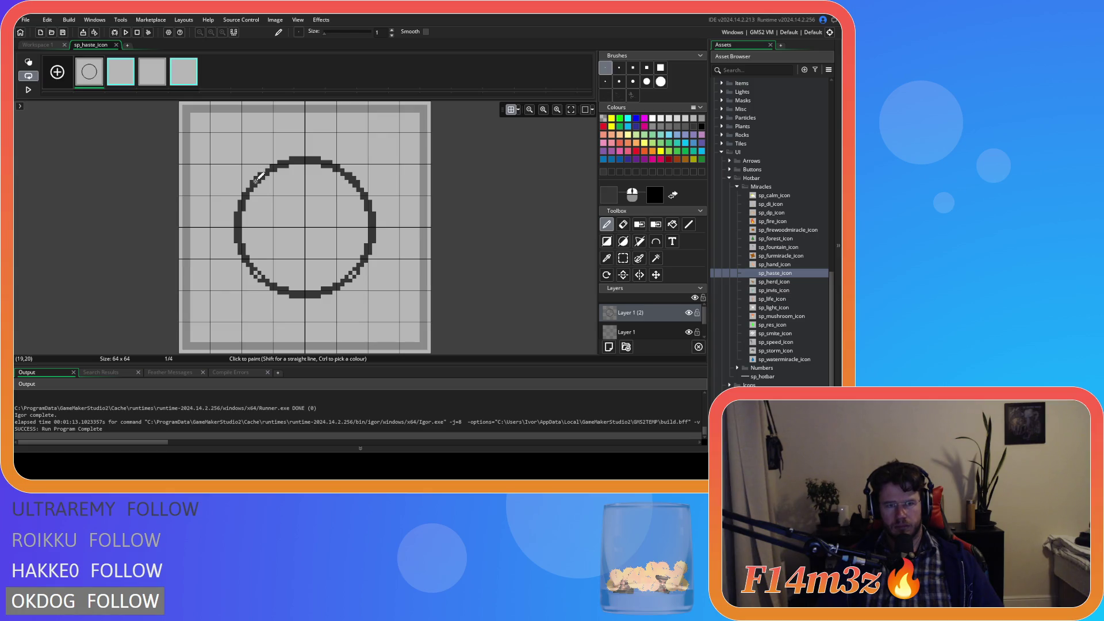
click(261, 275)
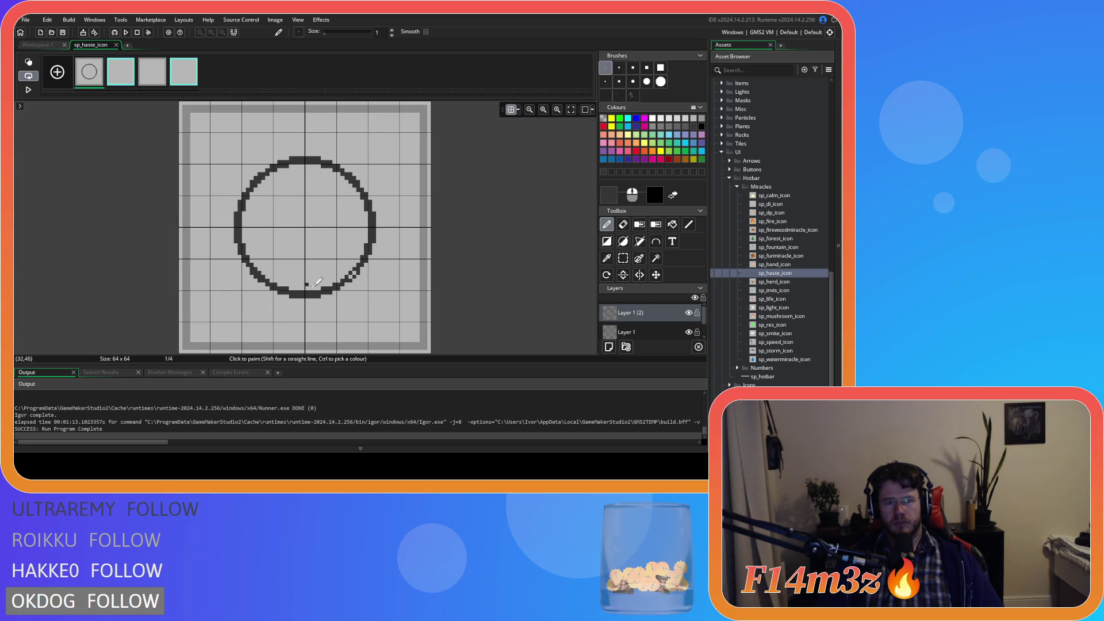
click(354, 272)
click(623, 258)
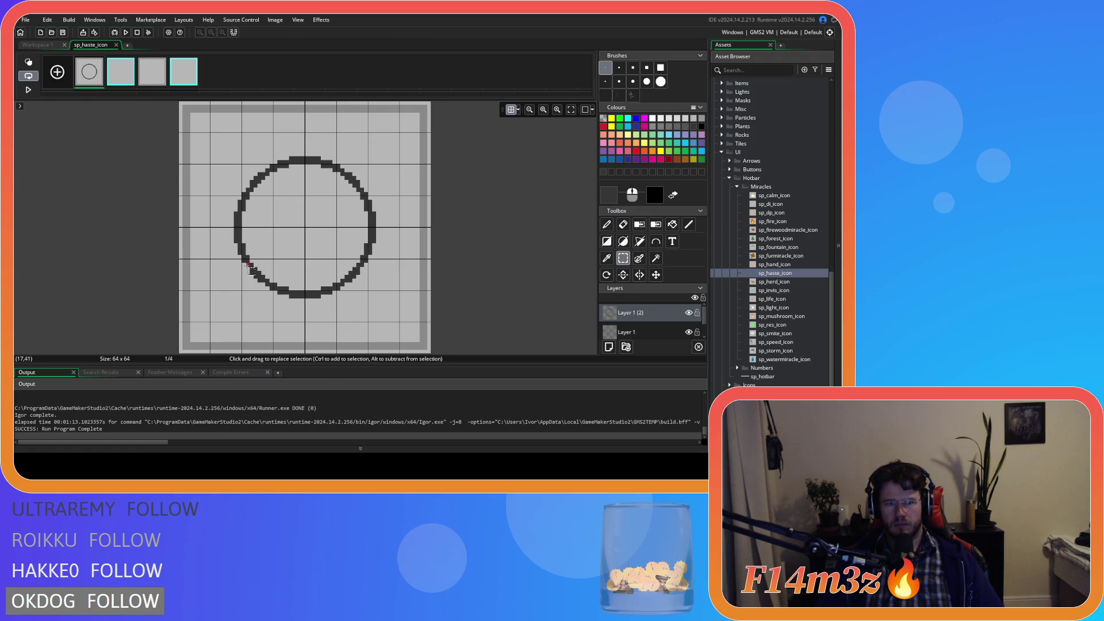
- Delete the circle's lower-left arc, then try and undo a short line at the gap
drag(244, 268, 270, 296)
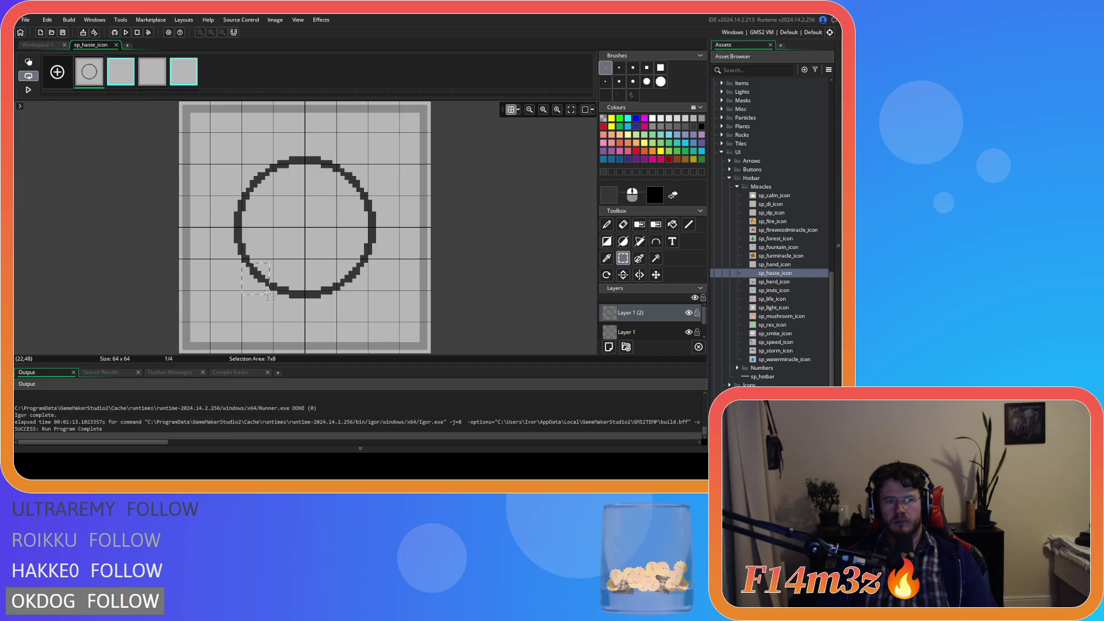
drag(238, 254, 280, 307)
key(Delete)
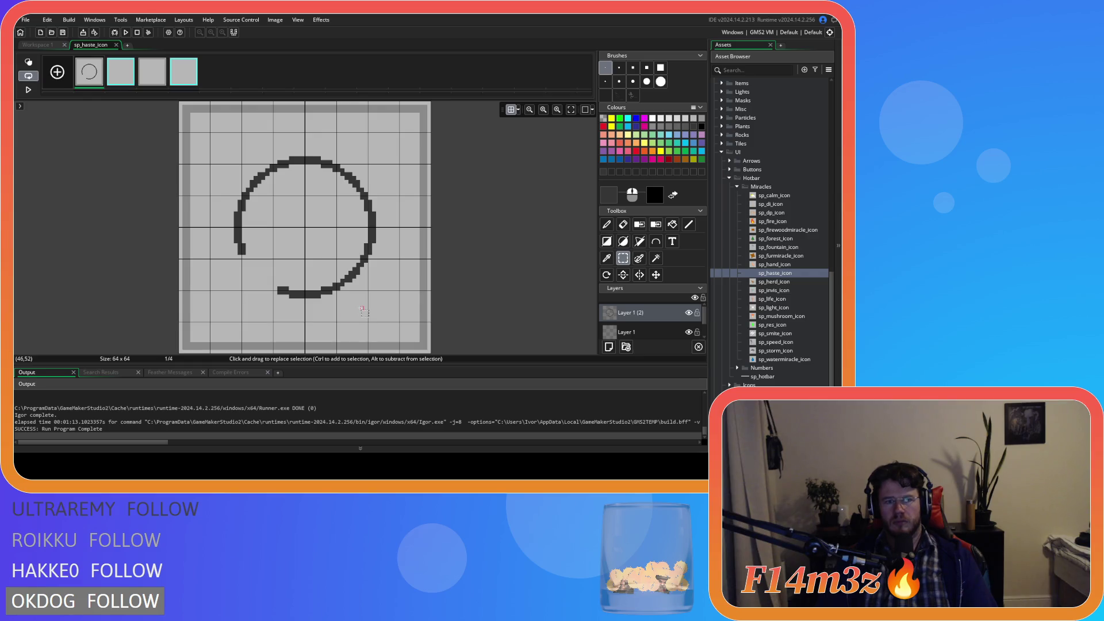
click(606, 224)
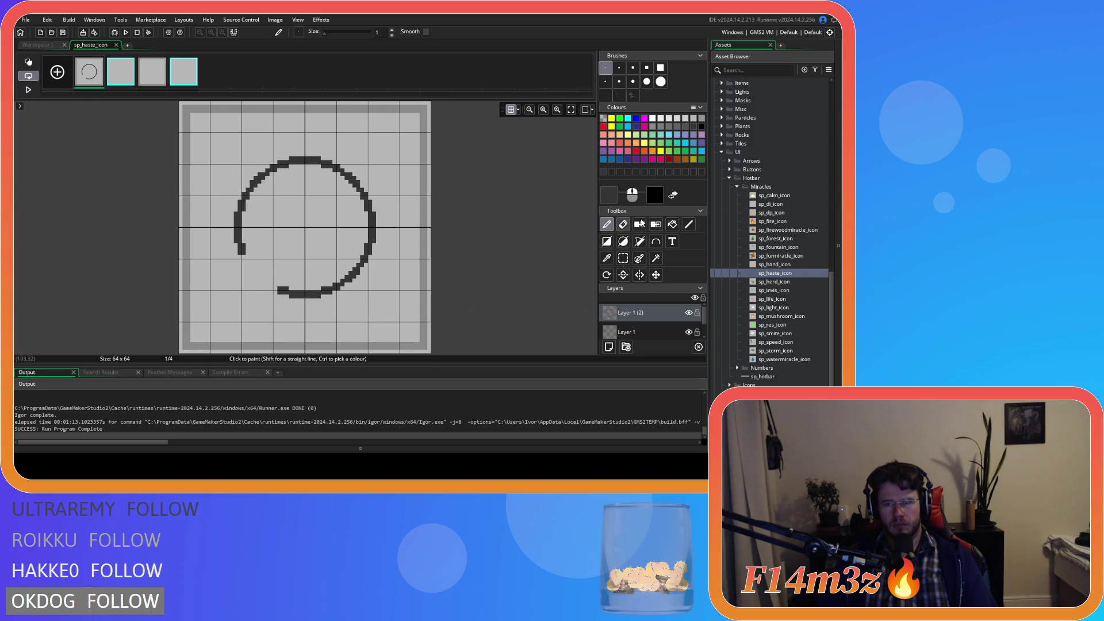
click(688, 224)
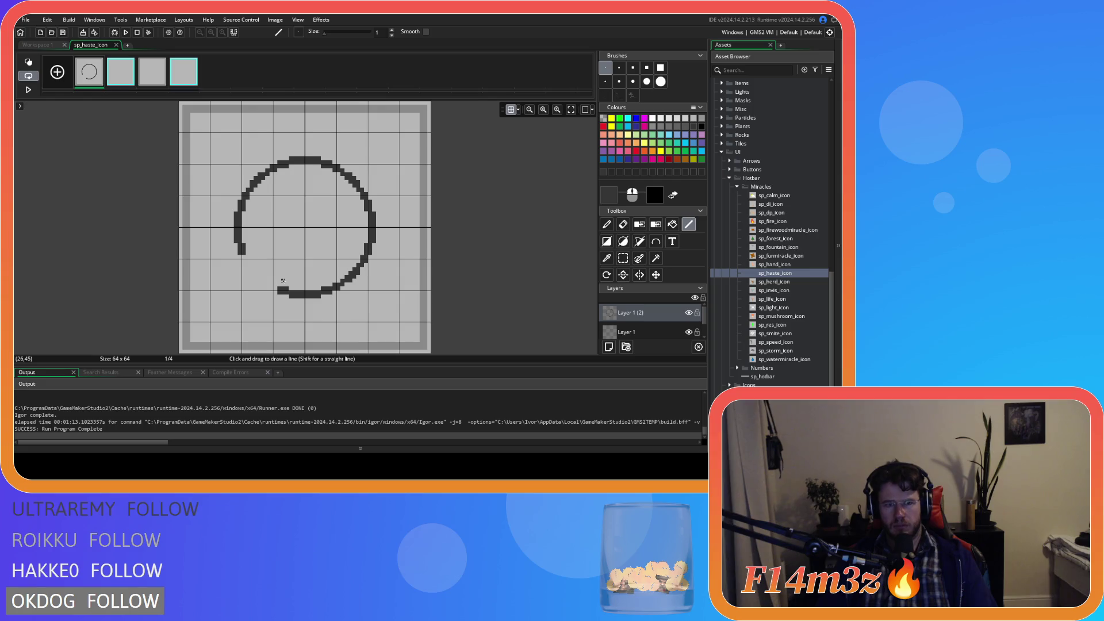
mouse_move(283, 281)
mouse_down()
mouse_move(267, 290)
mouse_move(242, 253)
mouse_up()
key(ctrl+z)
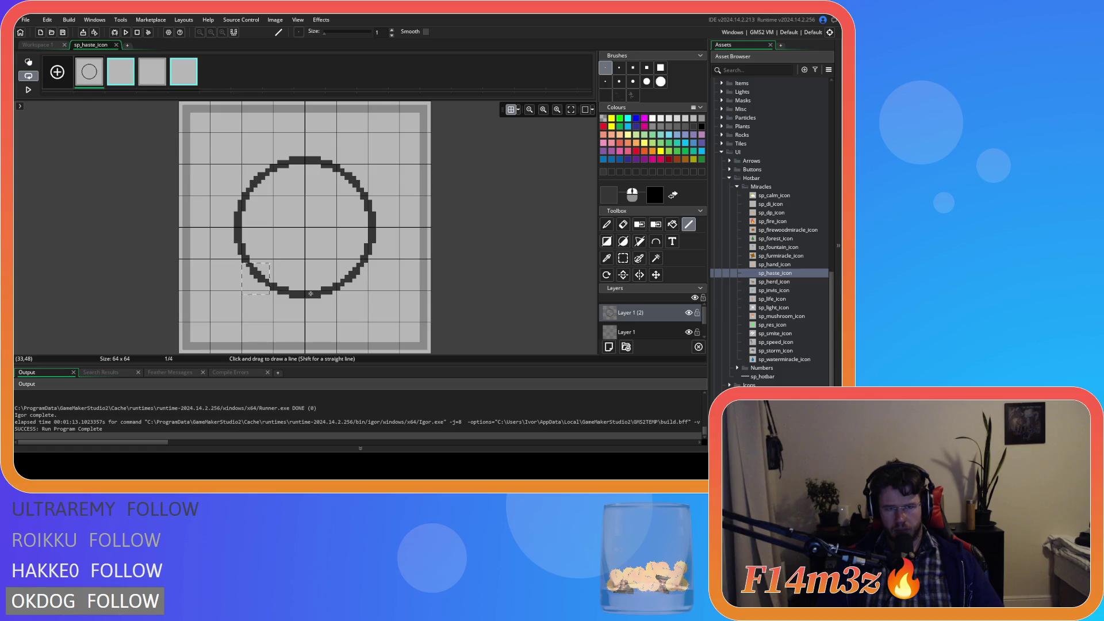
- Select and delete more of the lower-left arc to widen the gap
click(622, 258)
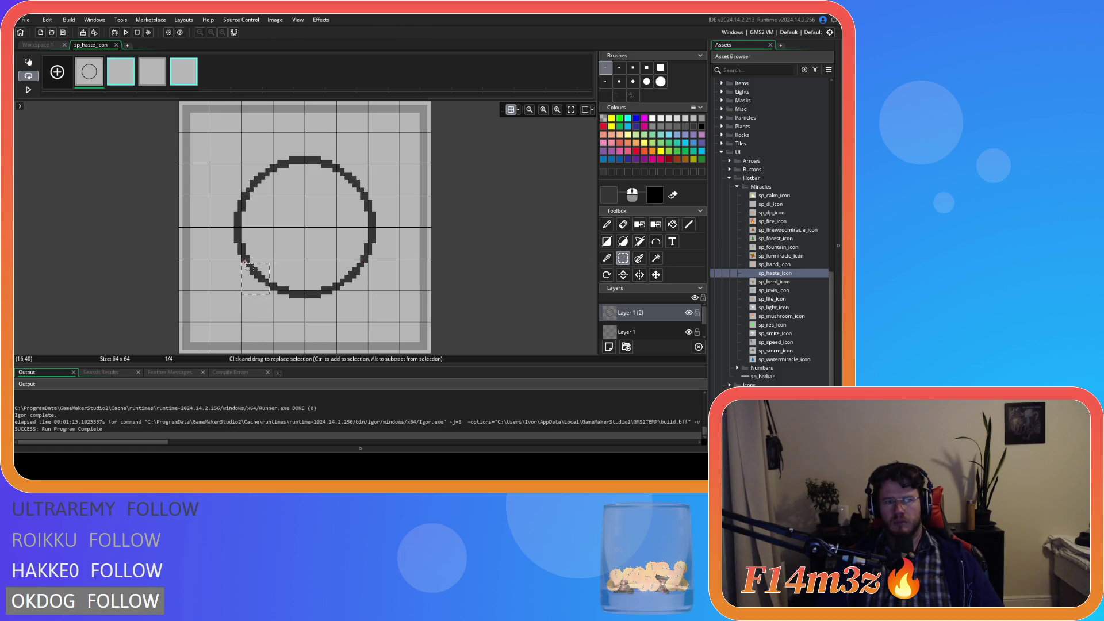
drag(240, 256, 267, 309)
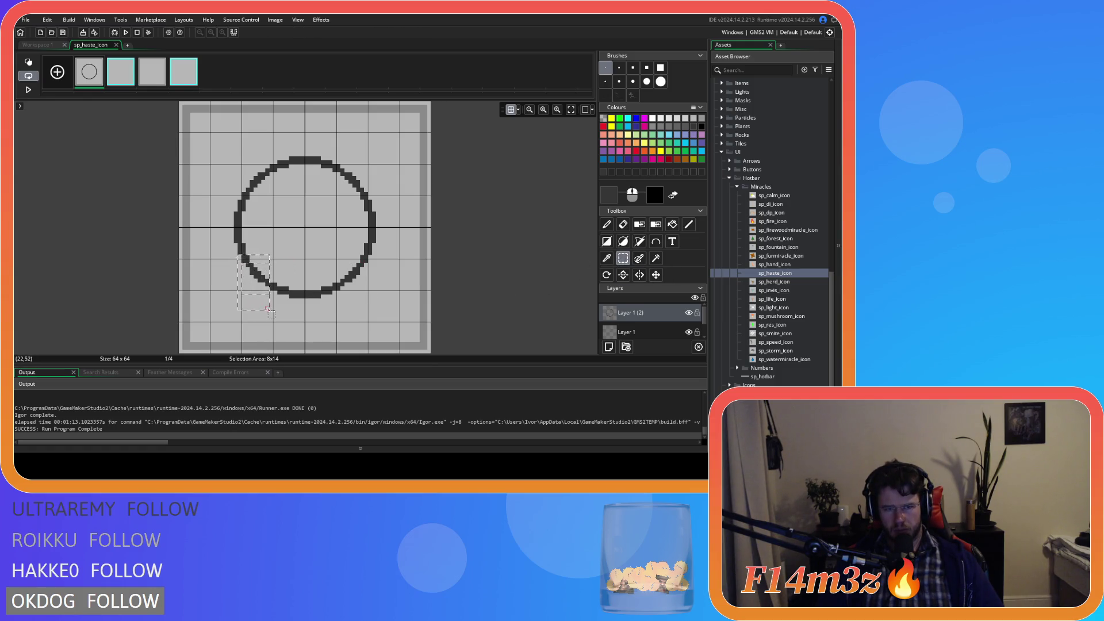
key(Delete)
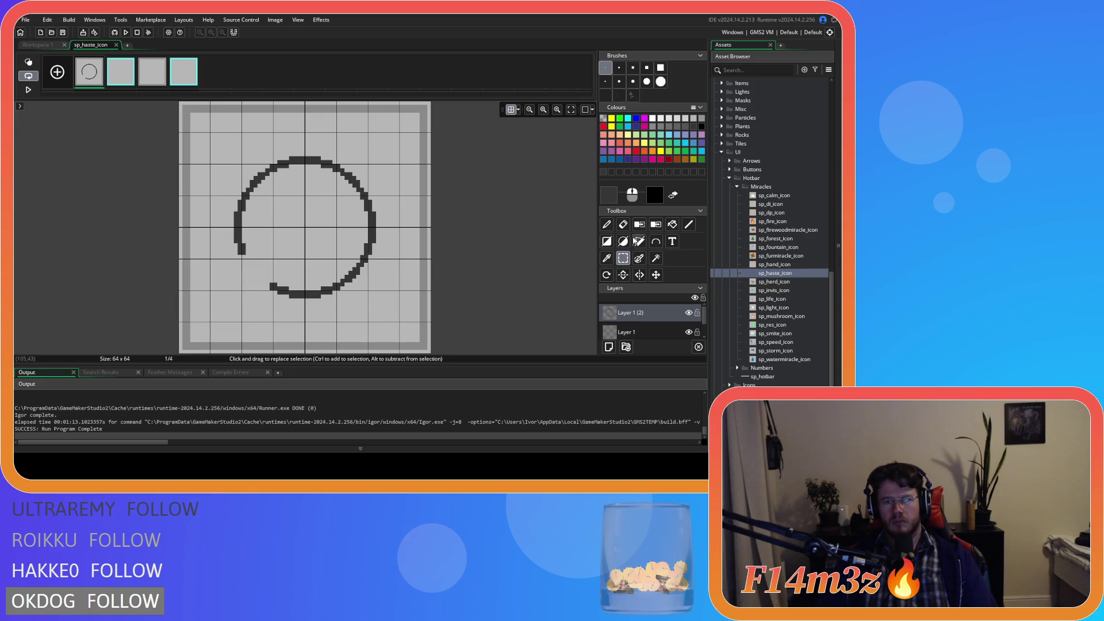
click(688, 224)
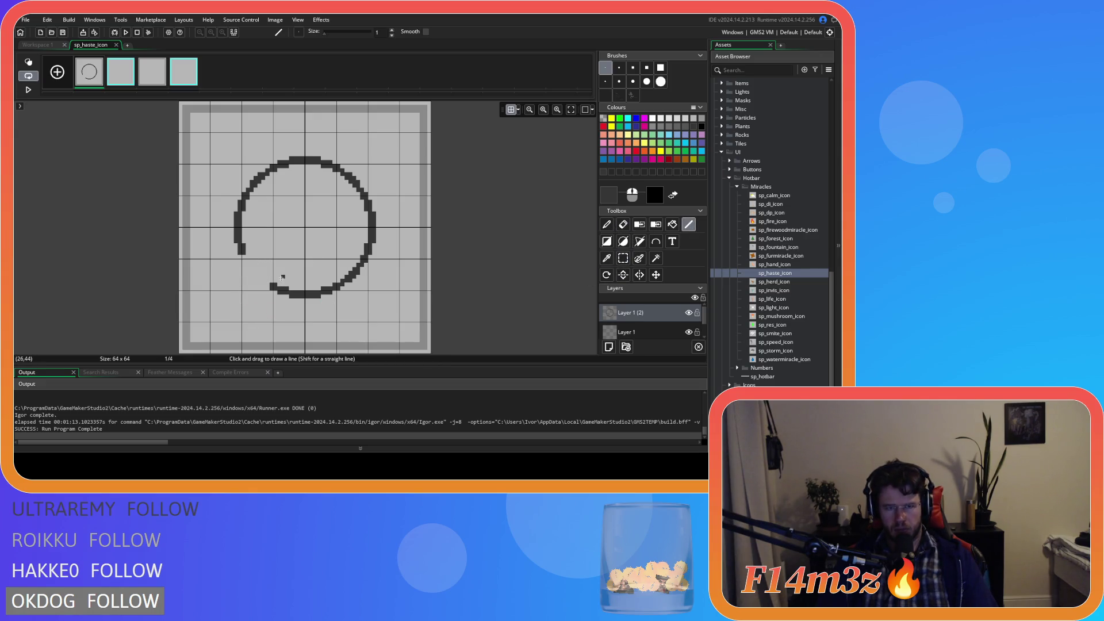
- Draw short diagonal line strokes at the curve's lower-left end to form a hollow arrowhead
mouse_move(282, 277)
mouse_down()
mouse_move(262, 297)
mouse_move(251, 265)
mouse_up()
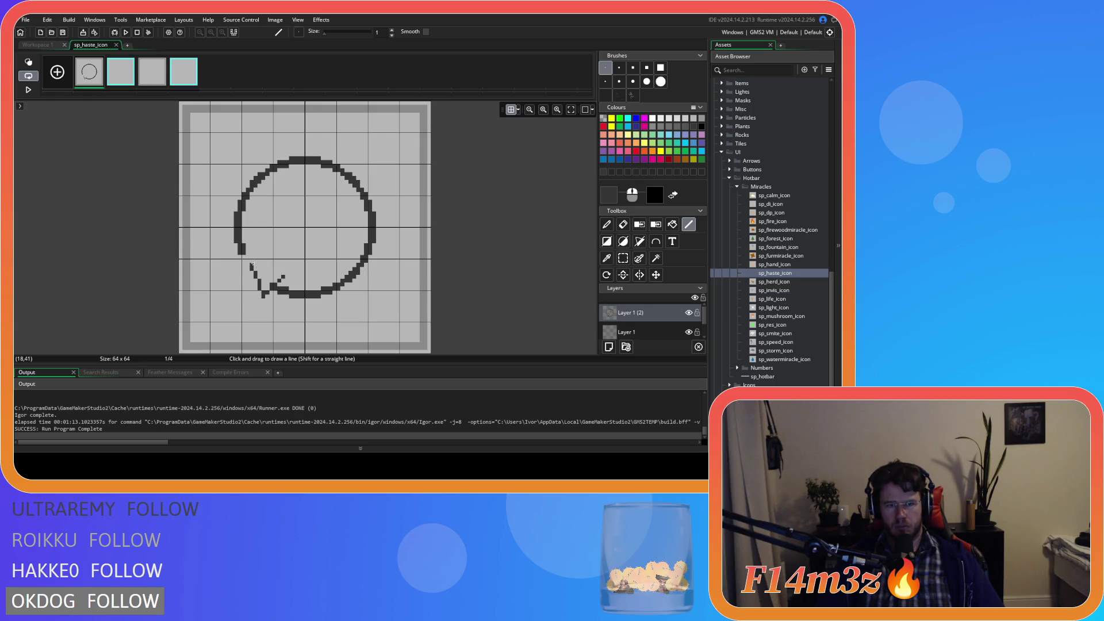
drag(283, 277, 251, 261)
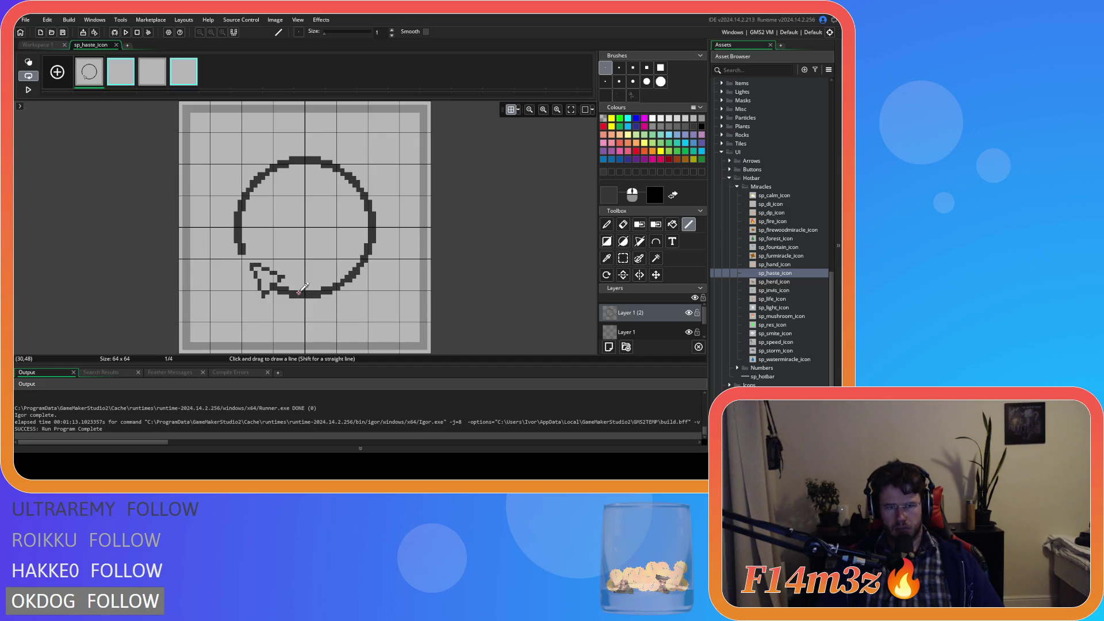
key(ctrl+z)
key(ctrl+z)
drag(262, 296, 259, 268)
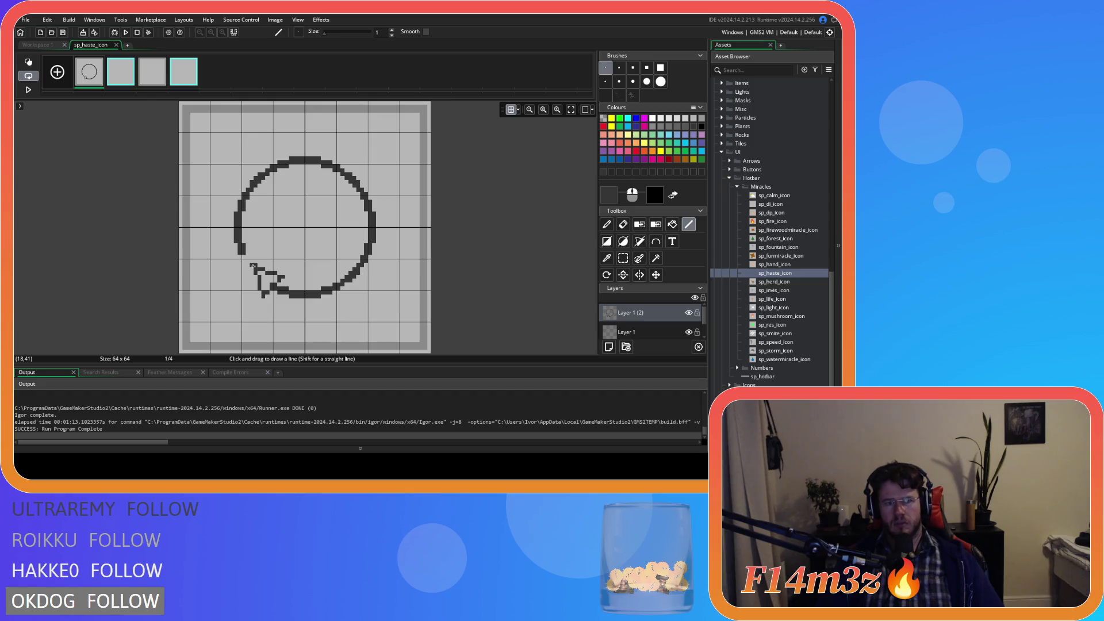
mouse_move(256, 265)
mouse_down()
mouse_move(264, 289)
mouse_move(254, 273)
mouse_up()
key(ctrl+z)
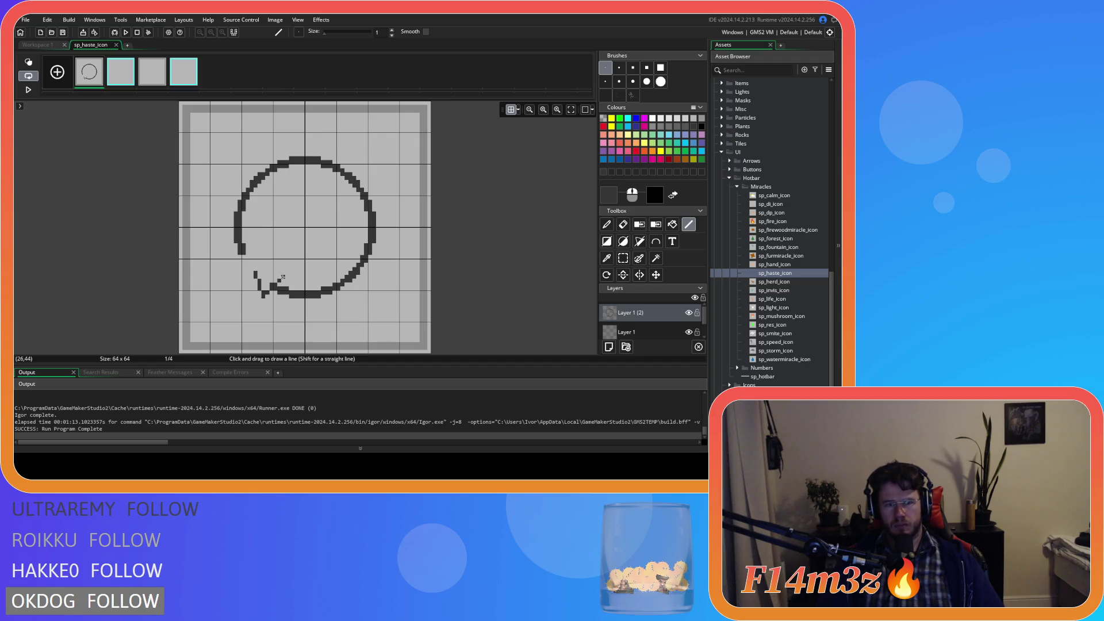
drag(283, 277, 259, 269)
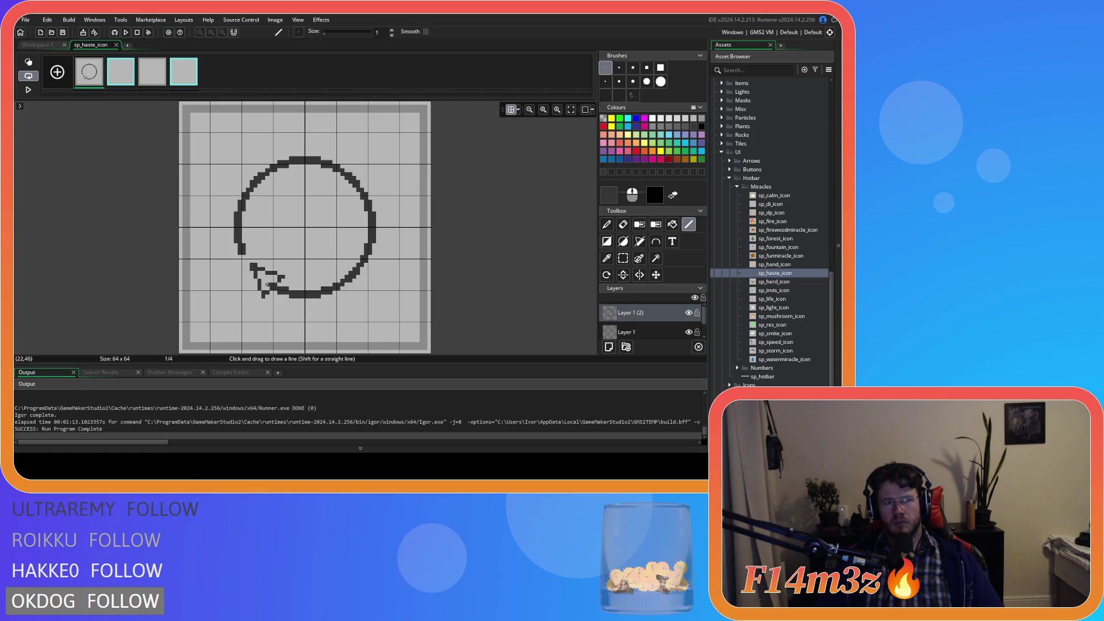
click(672, 224)
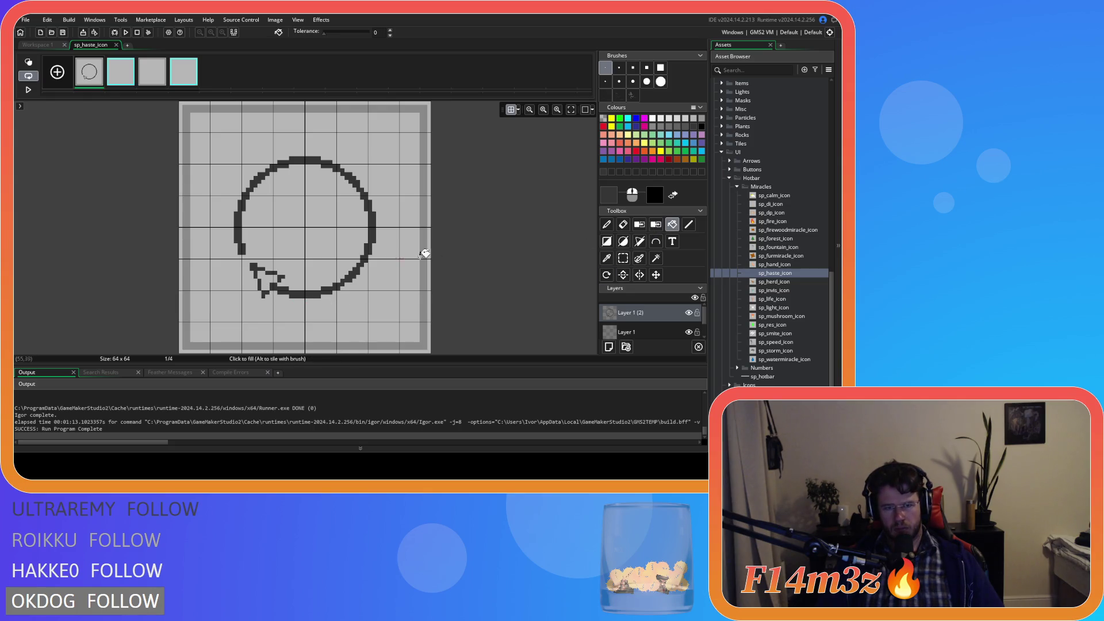
- Try filling the arrowhead solid dark, then undo back to the bare open curve
click(273, 278)
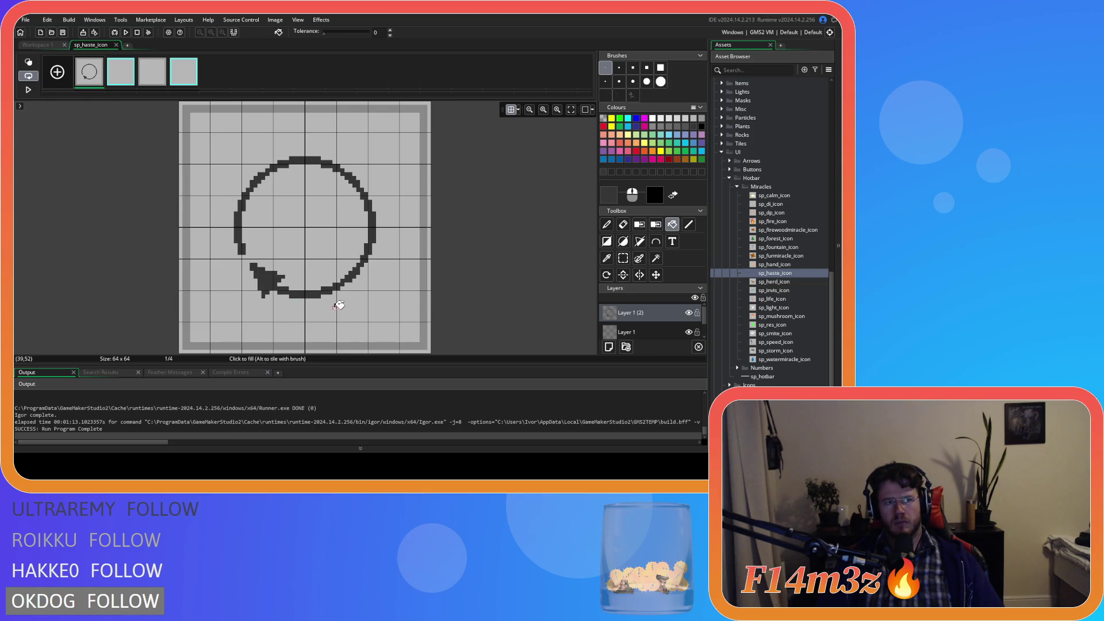
key(ctrl+z)
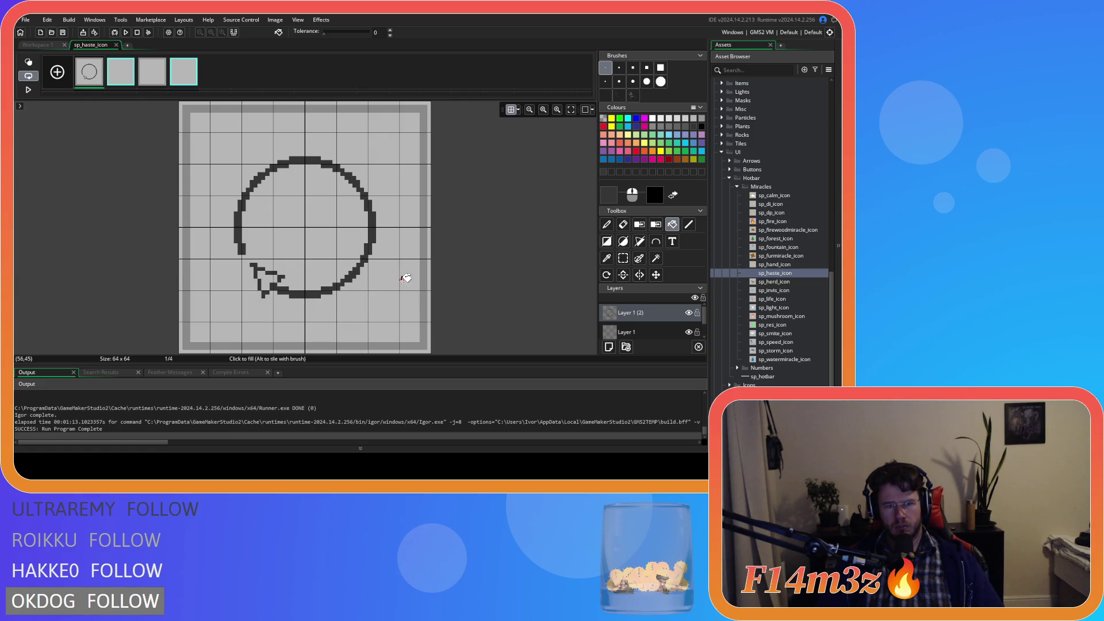
key(ctrl+z)
click(271, 278)
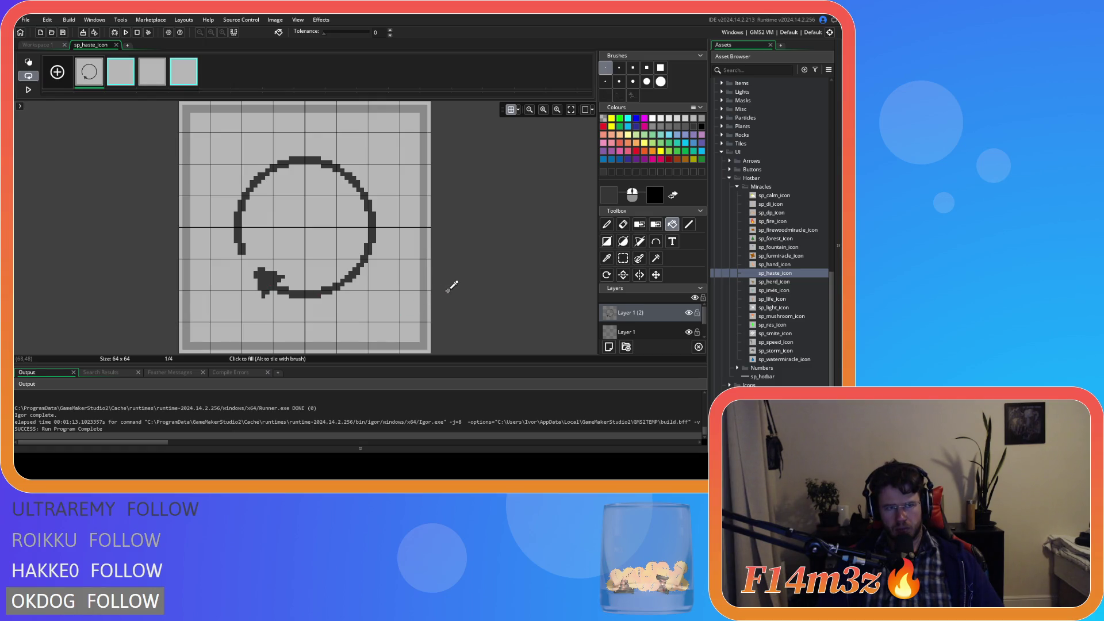
key(ctrl+z)
key(ctrl+z)
key(ctrl+z)
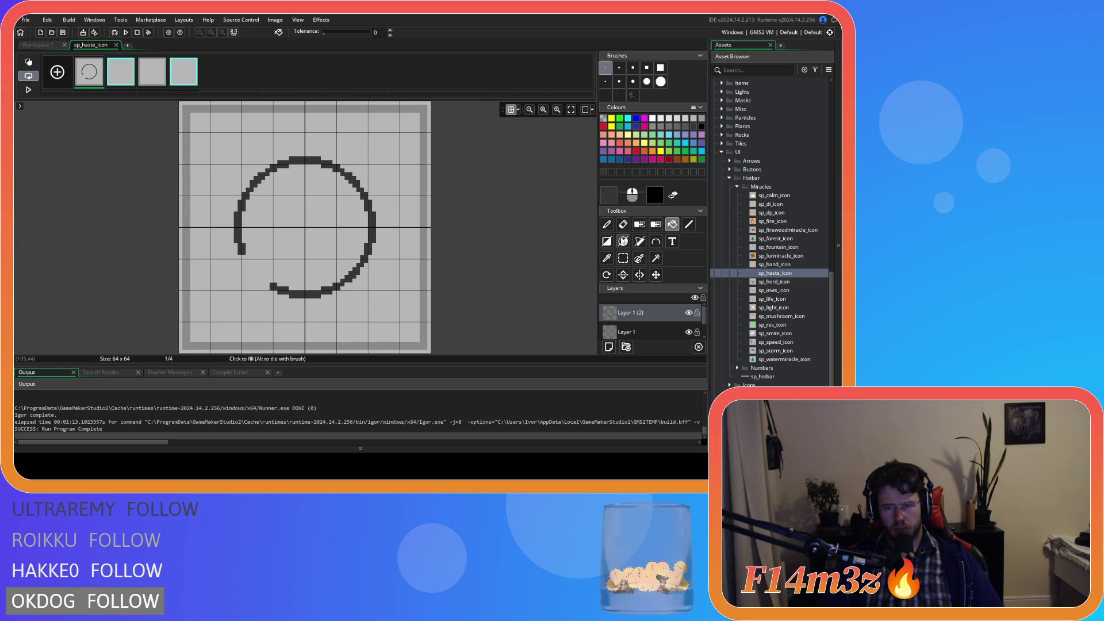
click(688, 224)
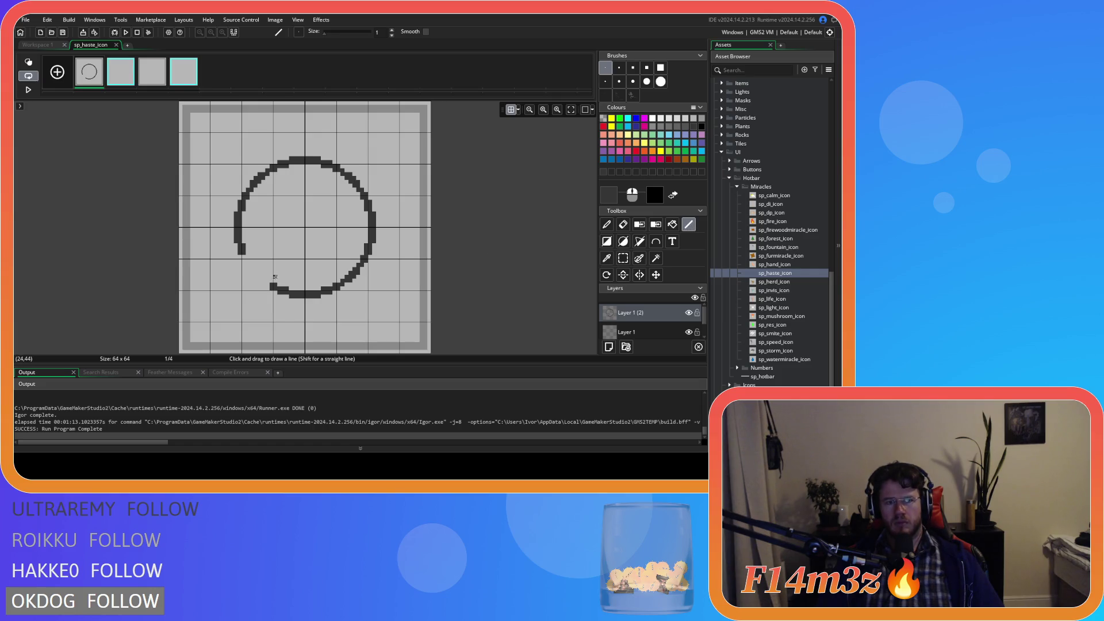
mouse_move(279, 272)
mouse_down()
mouse_move(259, 293)
mouse_move(254, 265)
mouse_move(263, 266)
mouse_move(253, 263)
mouse_up()
click(672, 225)
click(262, 272)
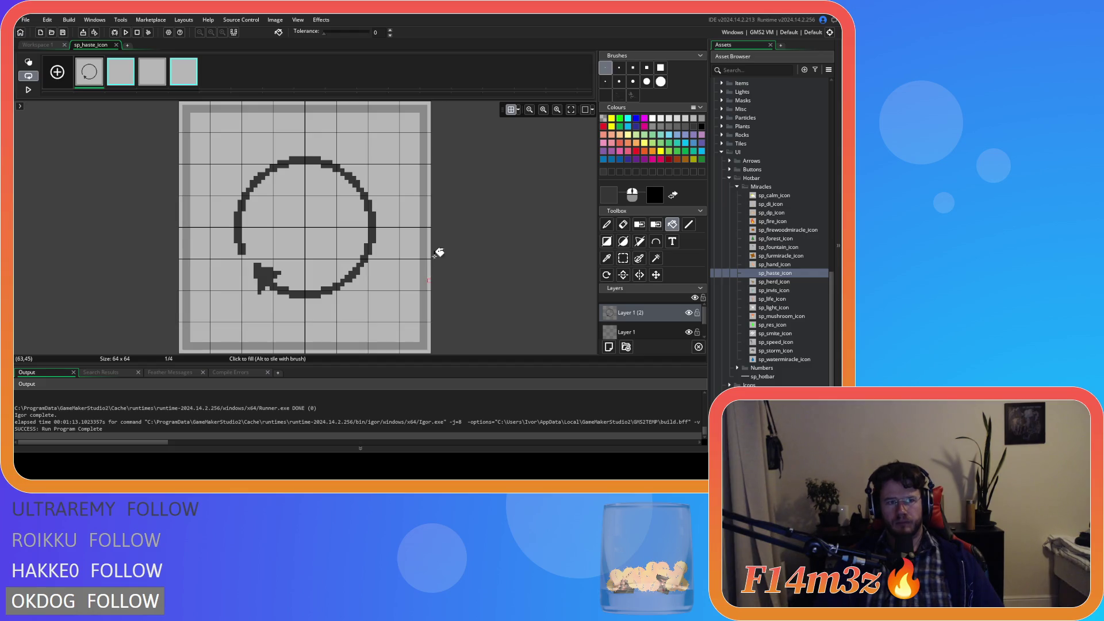
key(ctrl+z)
key(ctrl+z)
key(ctrl+z)
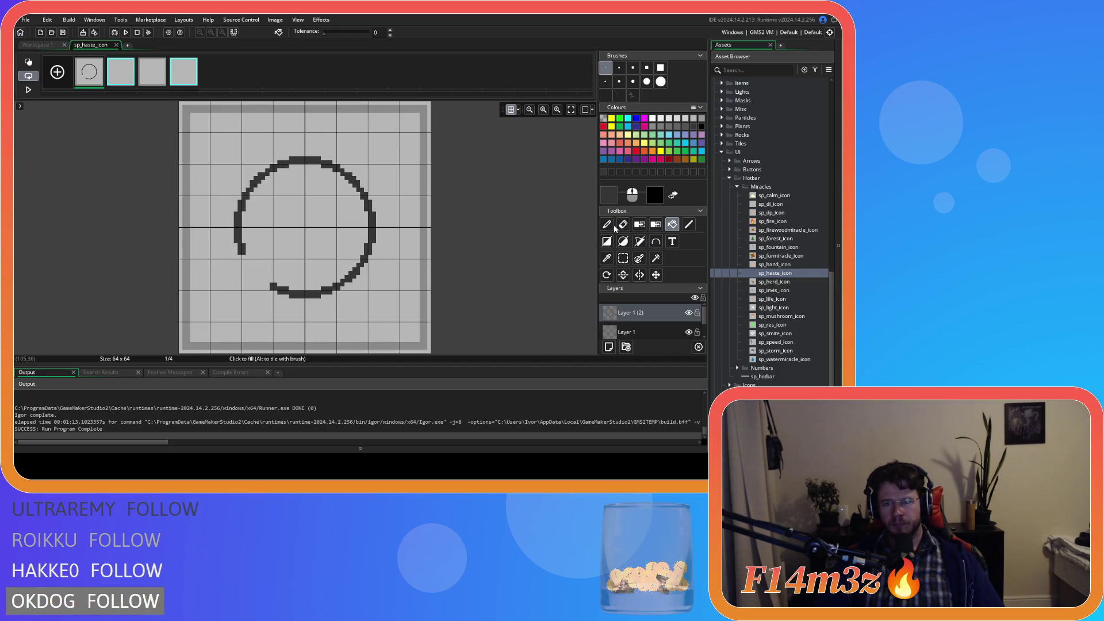
click(688, 224)
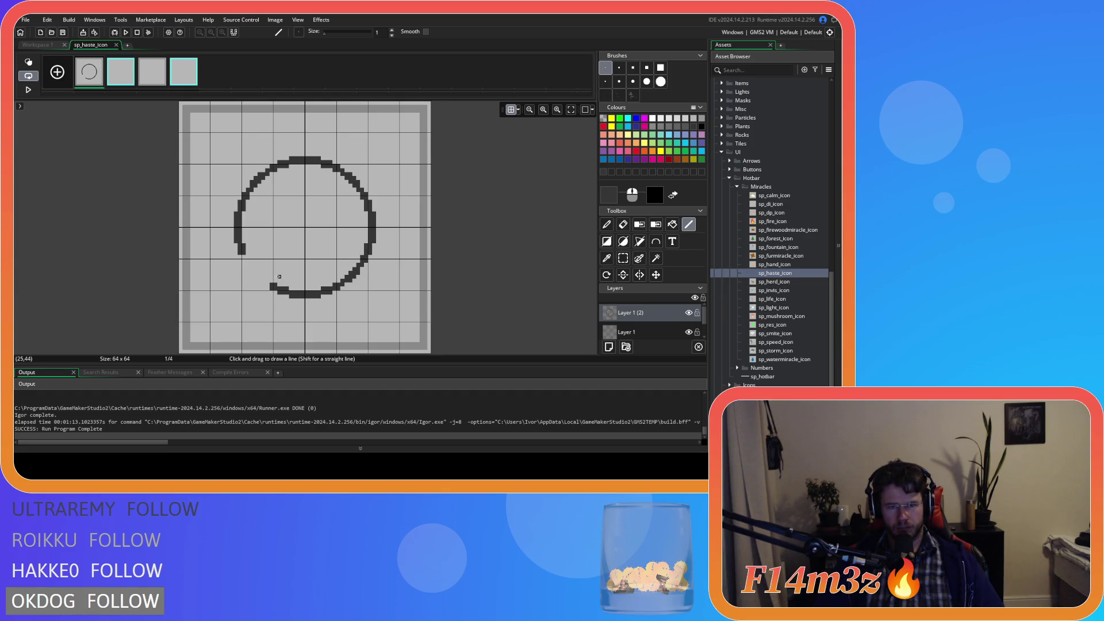
- Sketch arrowhead strokes at the curve's lower-left end, trying a fill and undoing the attempts
mouse_move(280, 276)
mouse_down()
mouse_move(259, 296)
mouse_move(256, 274)
mouse_up()
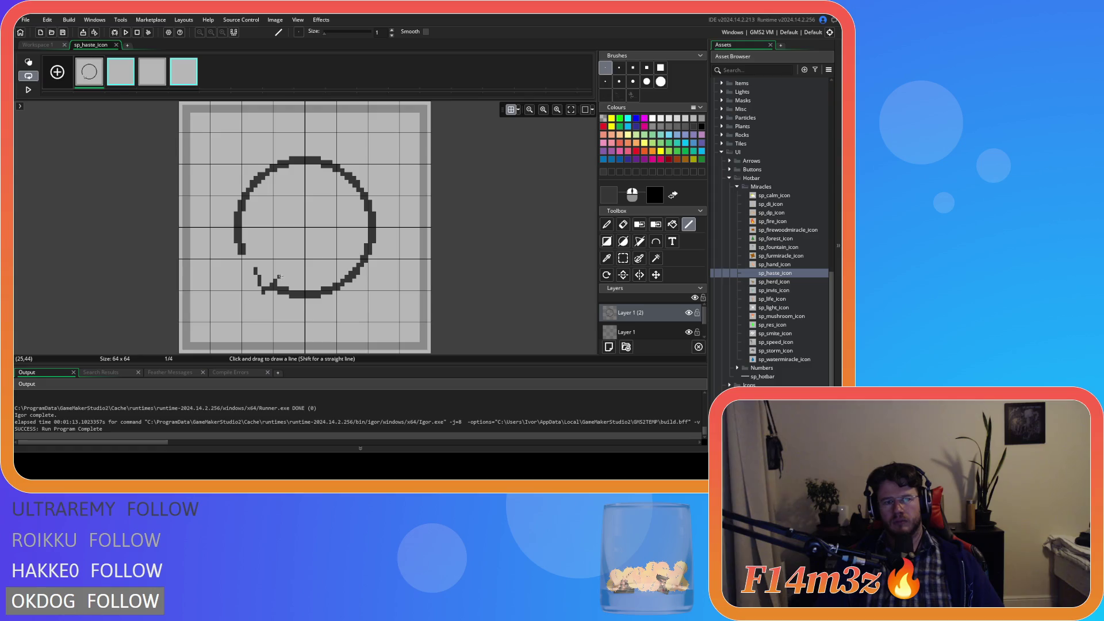
drag(279, 276, 257, 269)
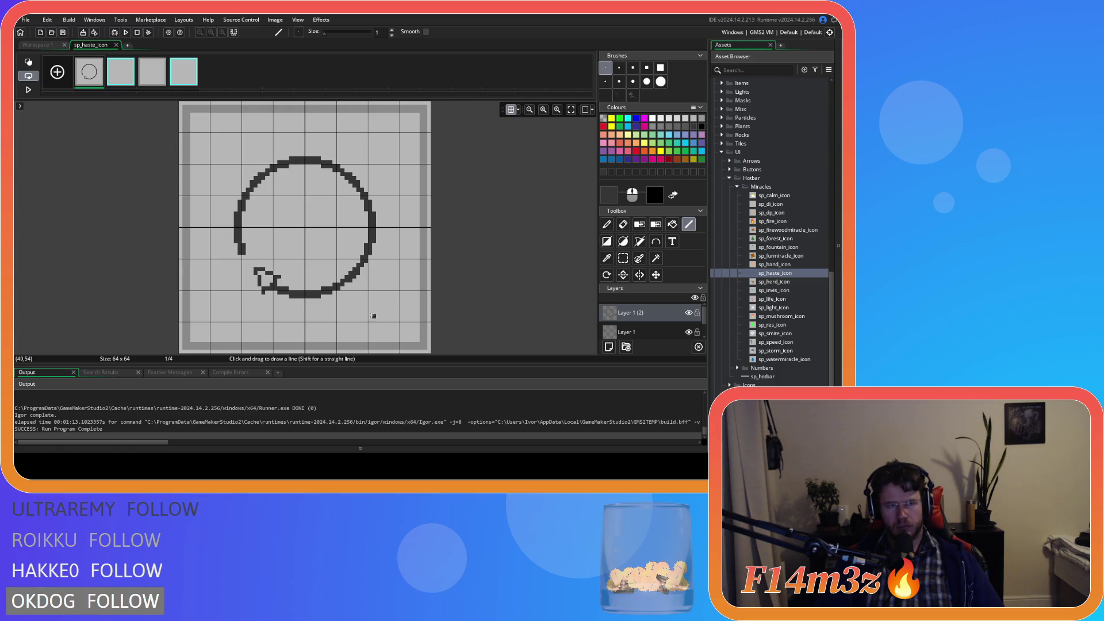
key(ctrl+z)
key(ctrl+z)
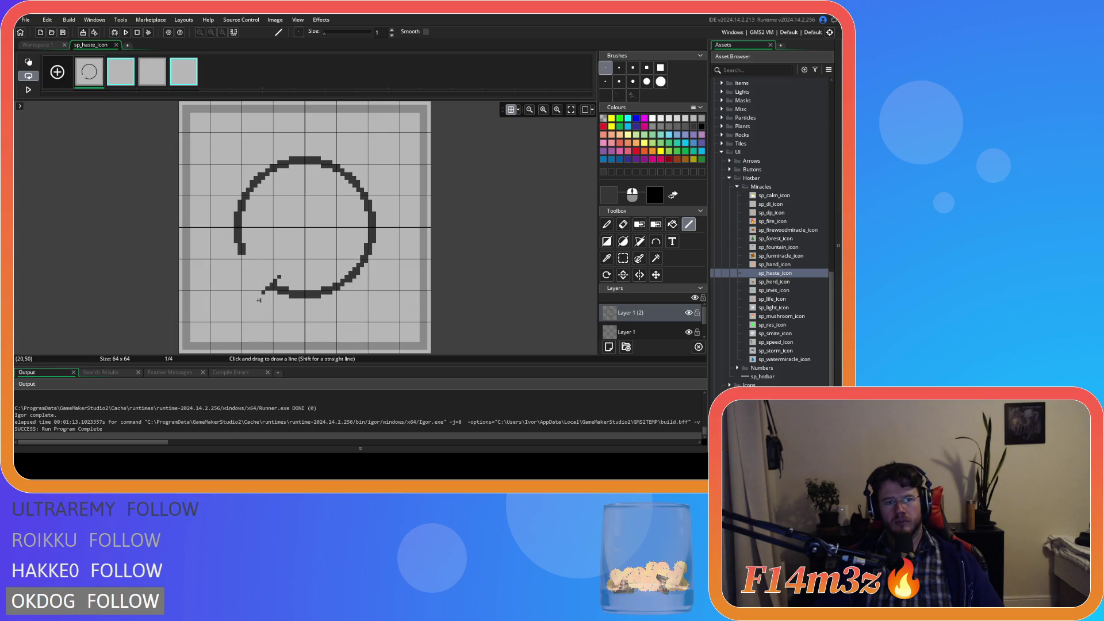
drag(263, 292, 260, 268)
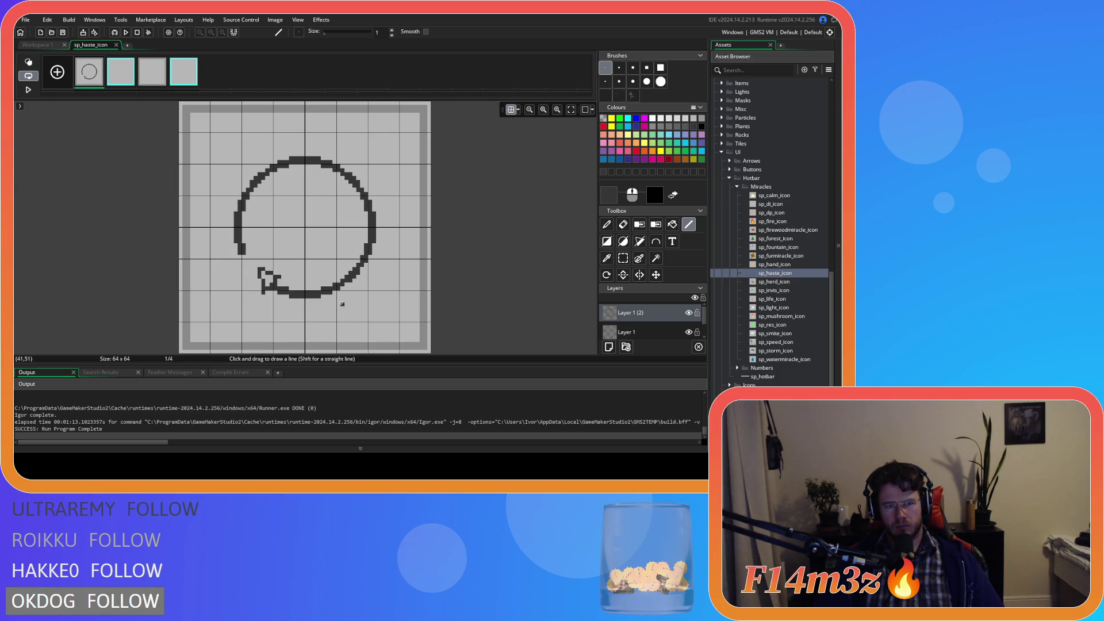
key(ctrl+z)
key(ctrl+z)
drag(263, 292, 255, 268)
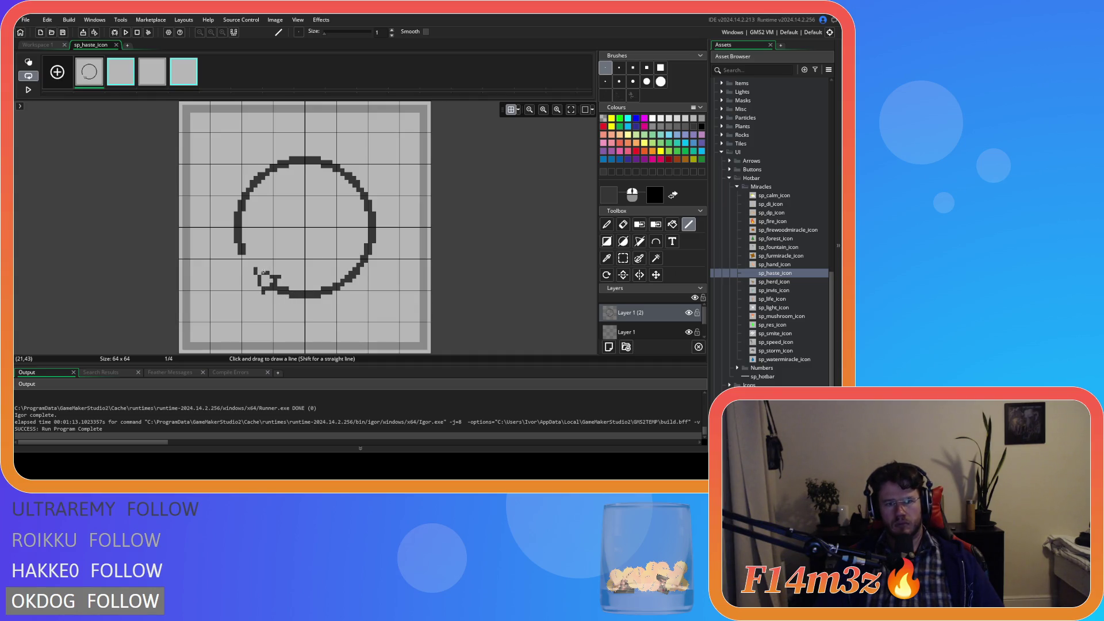
click(672, 224)
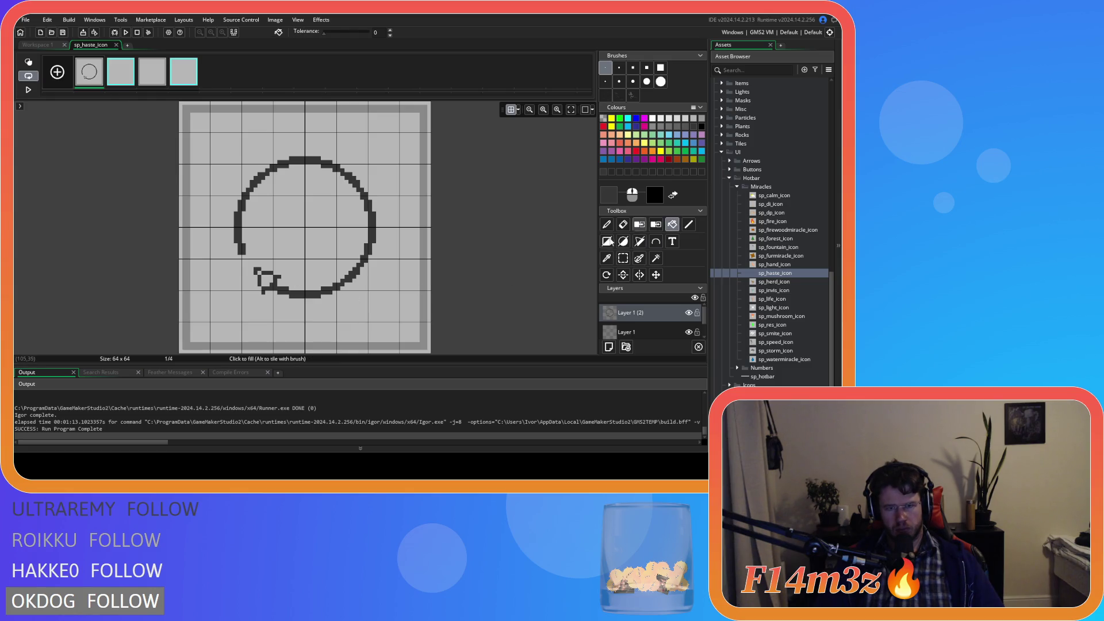
click(265, 274)
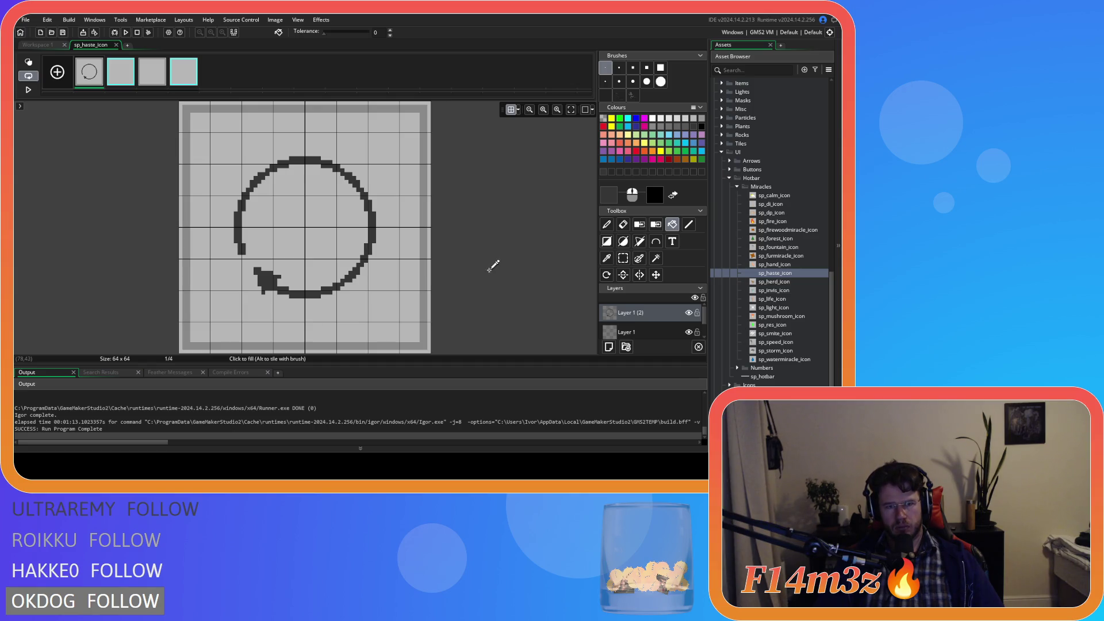
key(ctrl+z)
key(ctrl+z)
key(ctrl+z)
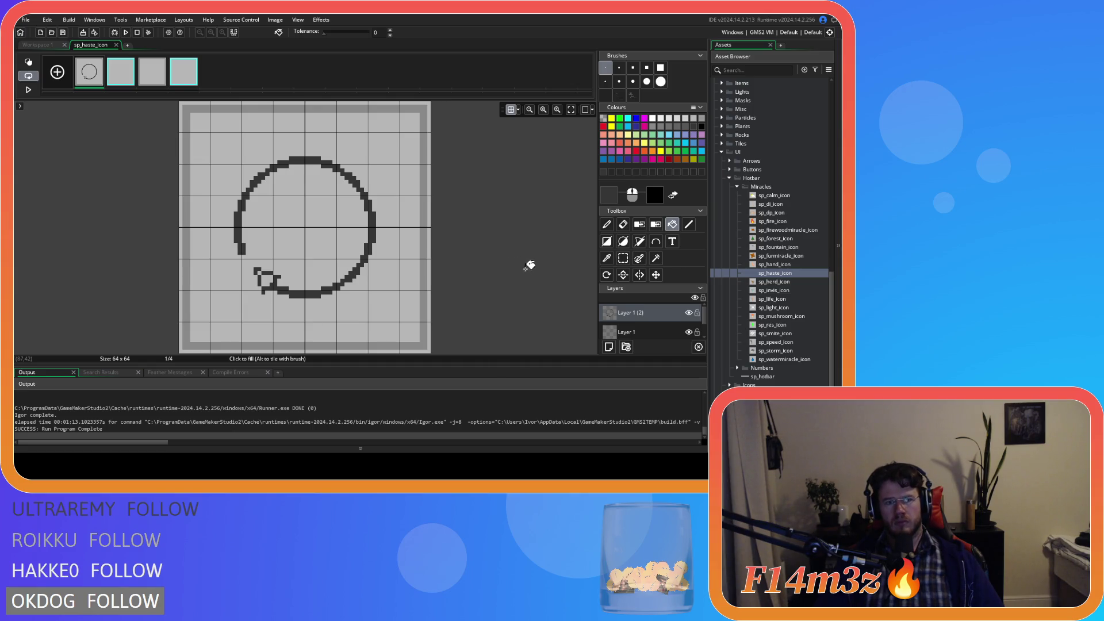
- Draw the final arrowhead edge, fill it solid dark, and return to Workspace 1
click(689, 224)
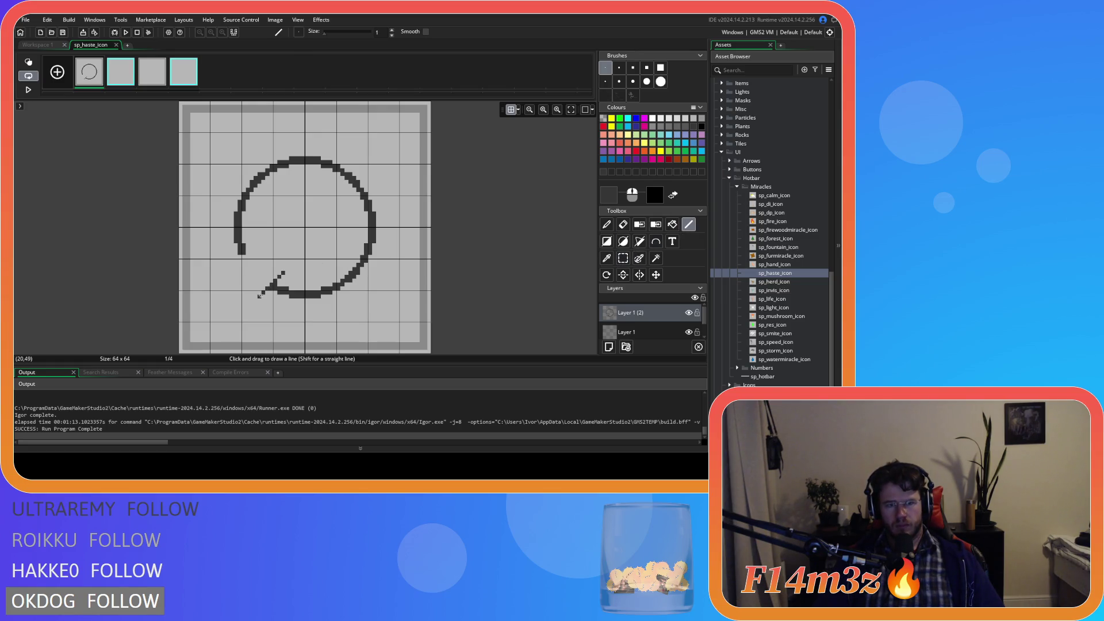
mouse_move(261, 296)
mouse_down()
mouse_move(256, 261)
mouse_move(281, 272)
mouse_up()
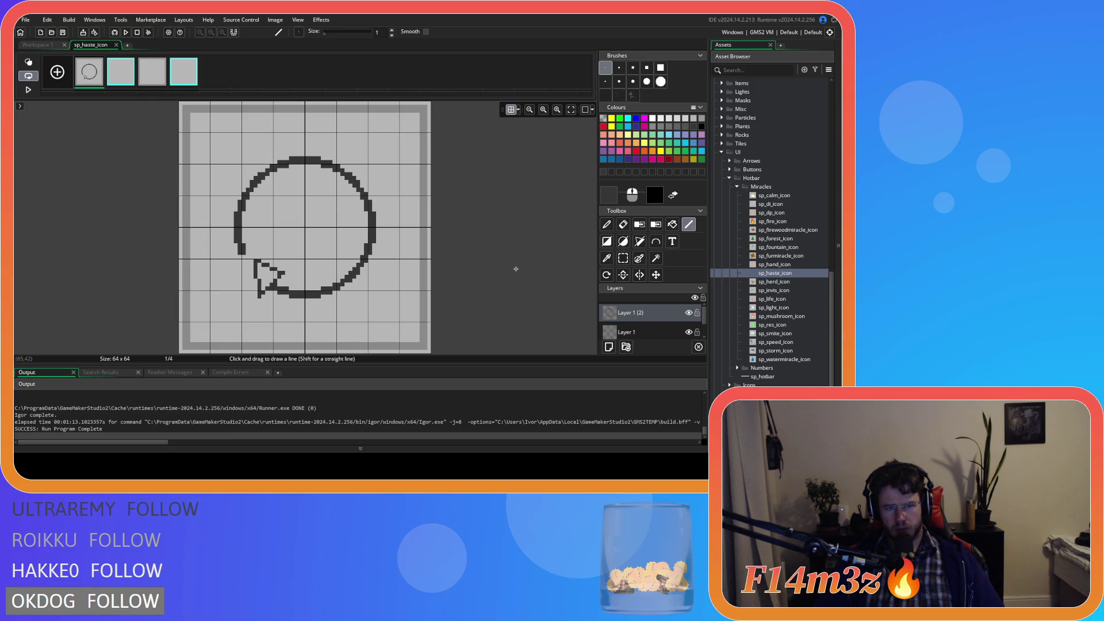
key(ctrl+z)
key(ctrl+z)
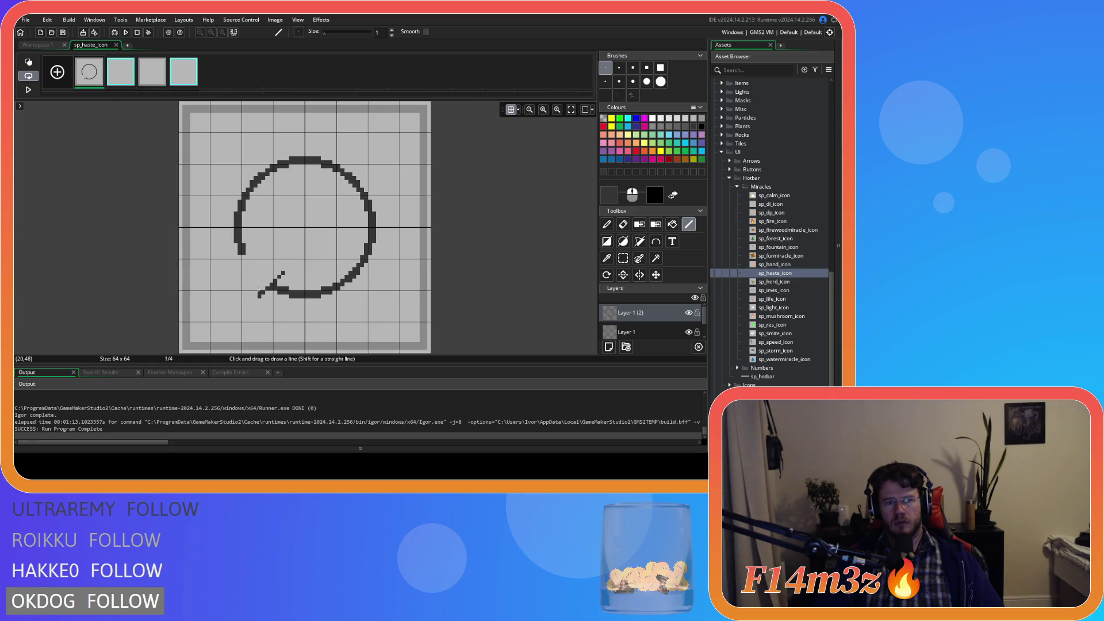
mouse_move(258, 290)
mouse_down()
mouse_move(252, 266)
mouse_move(284, 273)
mouse_up()
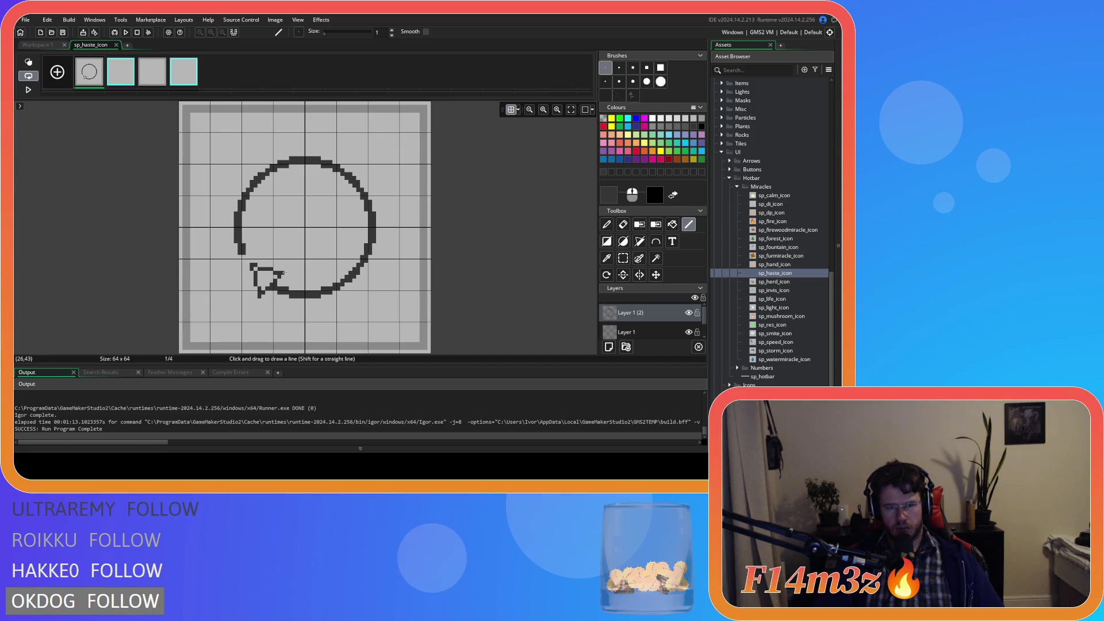
click(671, 224)
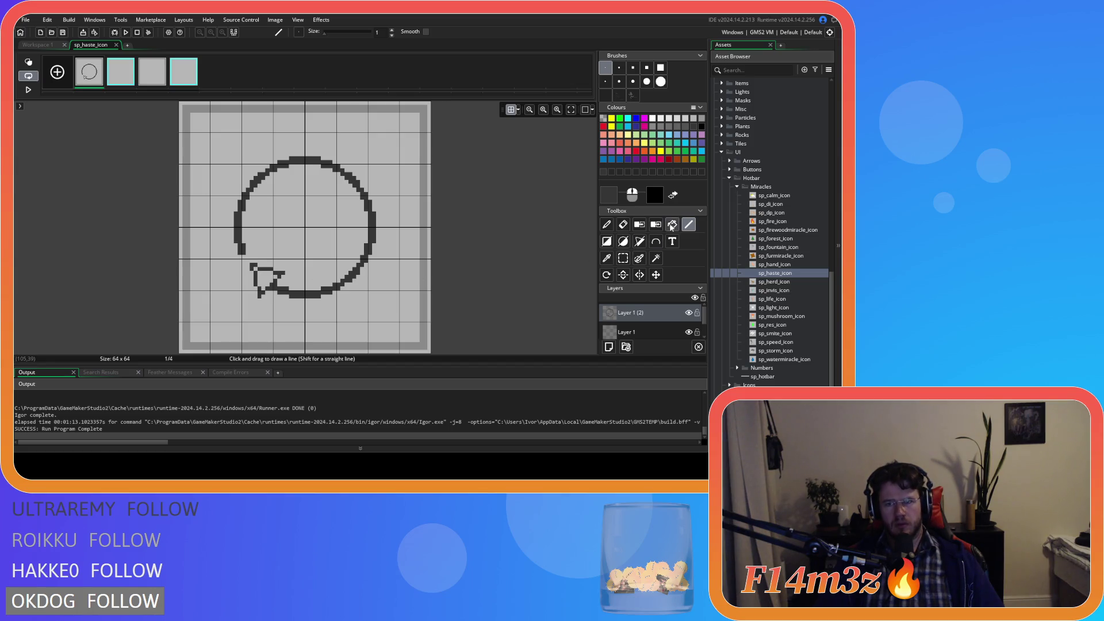
click(259, 277)
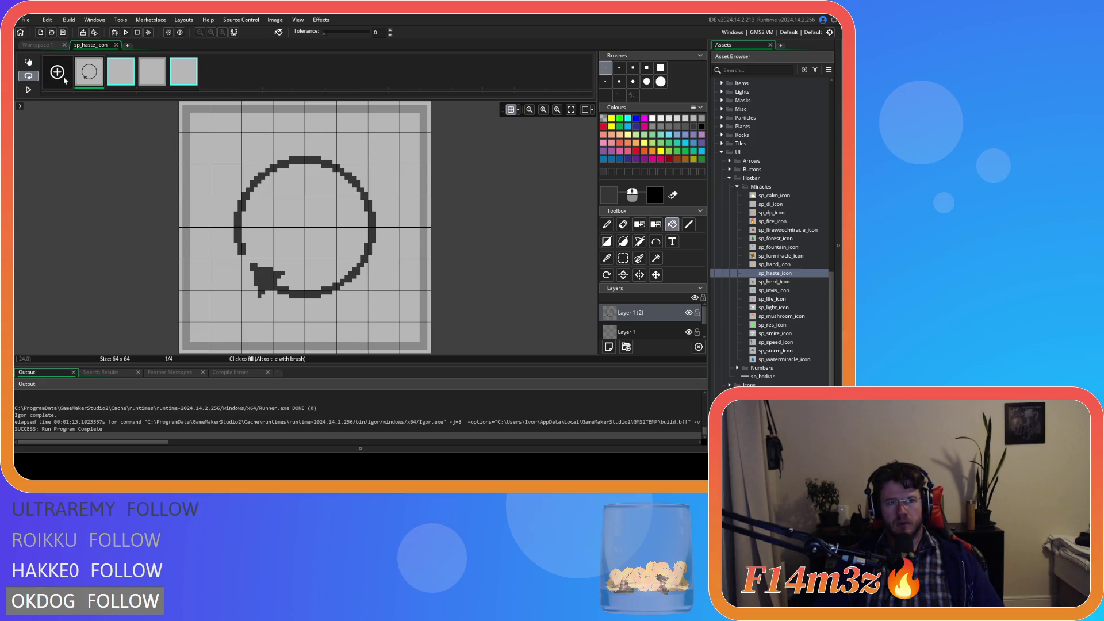
click(47, 43)
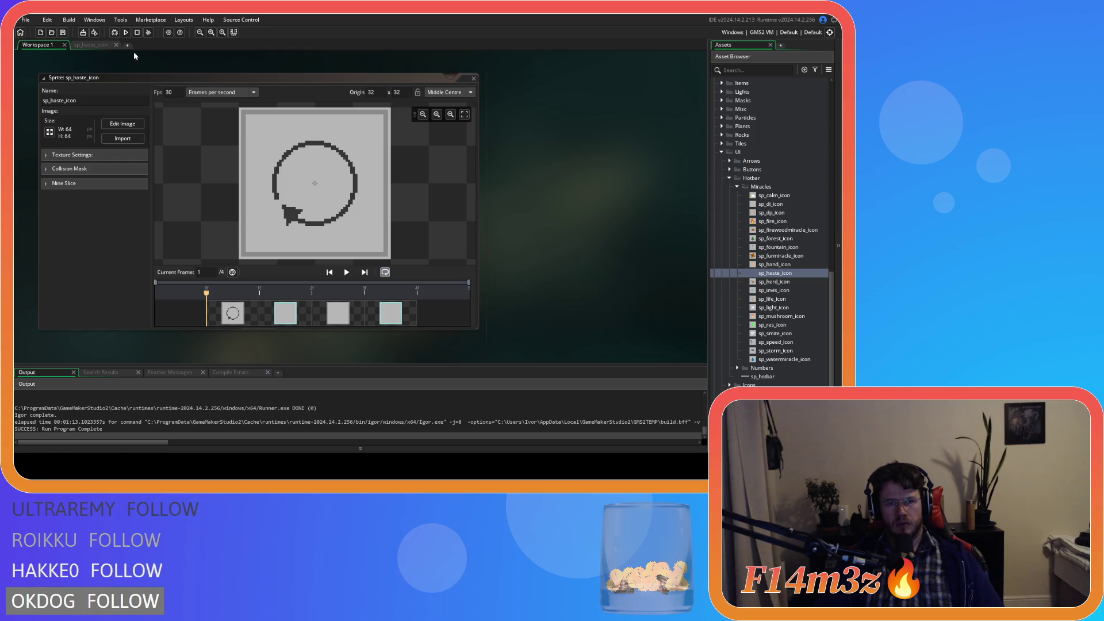
- Undo the thin arrowhead, redraw its edges as straight lines, and fill it solid dark
click(91, 46)
key(ctrl+z)
key(ctrl+z)
key(ctrl+z)
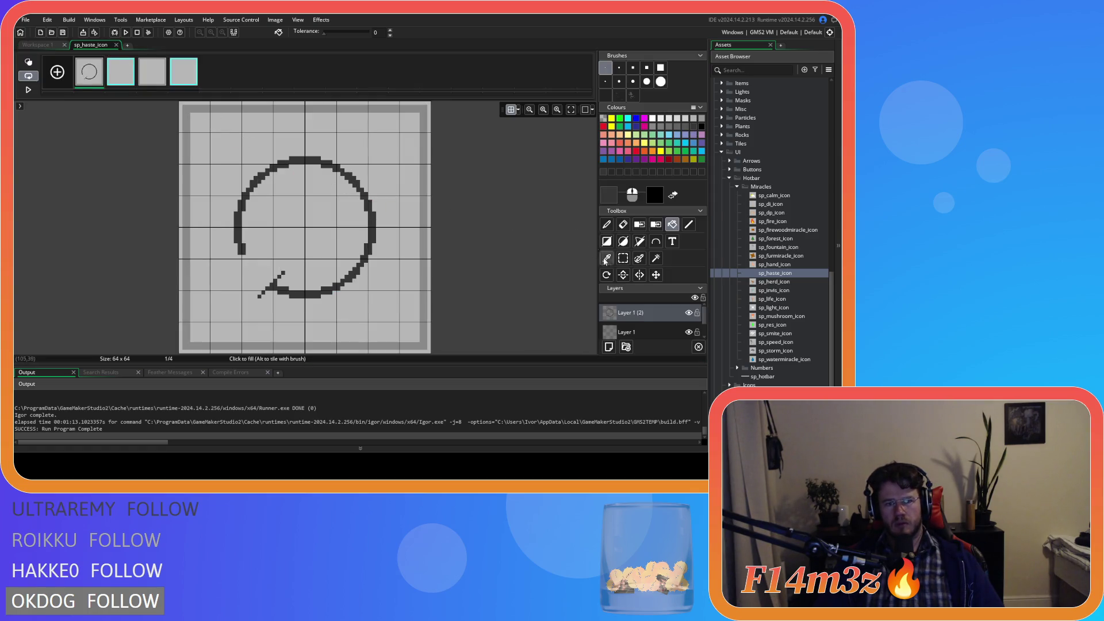
click(688, 224)
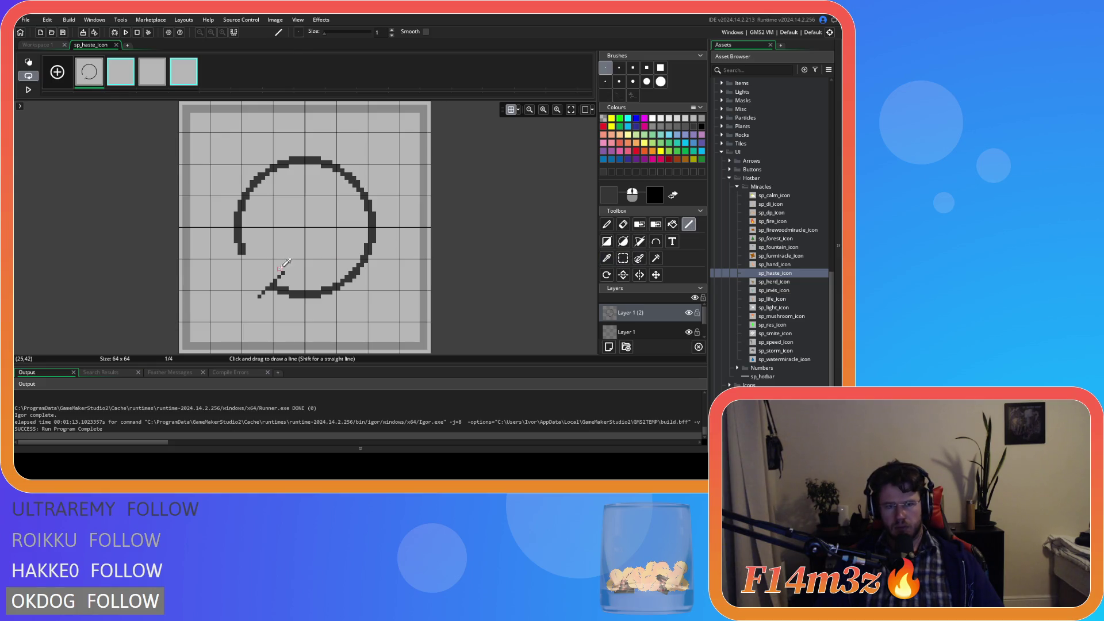
key(ctrl+z)
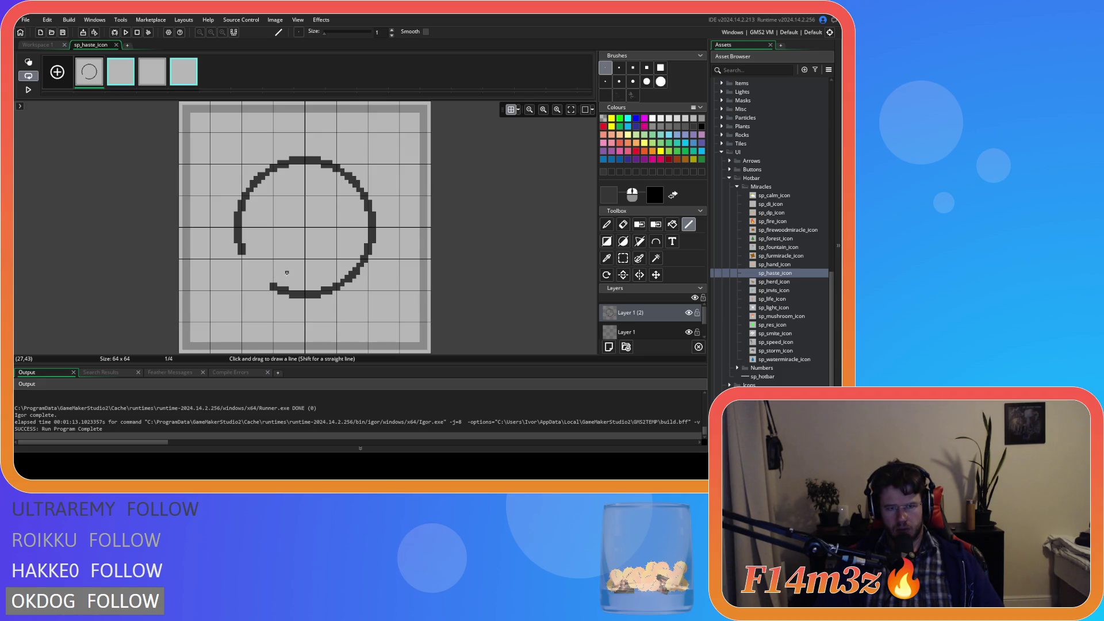
mouse_move(287, 273)
mouse_down()
mouse_move(259, 299)
mouse_move(251, 265)
mouse_move(286, 272)
mouse_up()
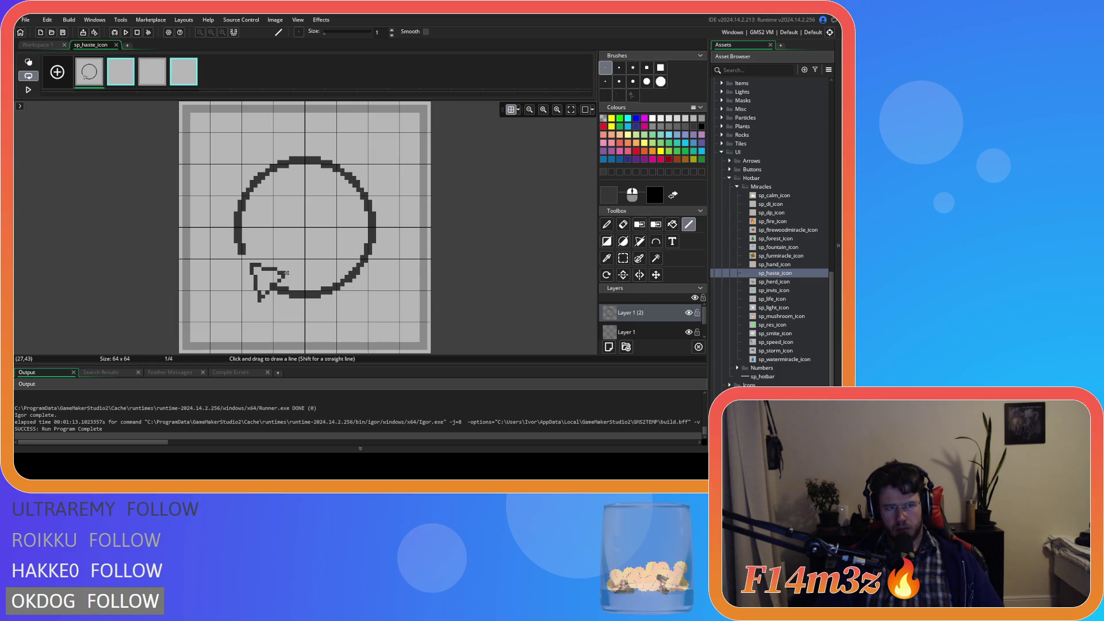
drag(286, 272, 287, 270)
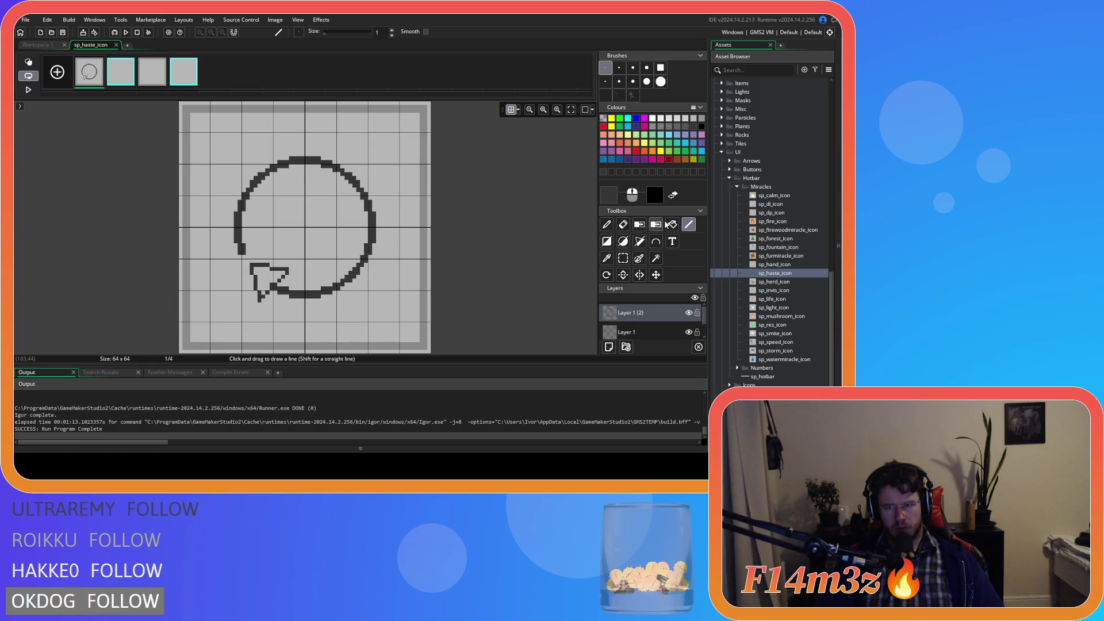
click(672, 225)
click(264, 271)
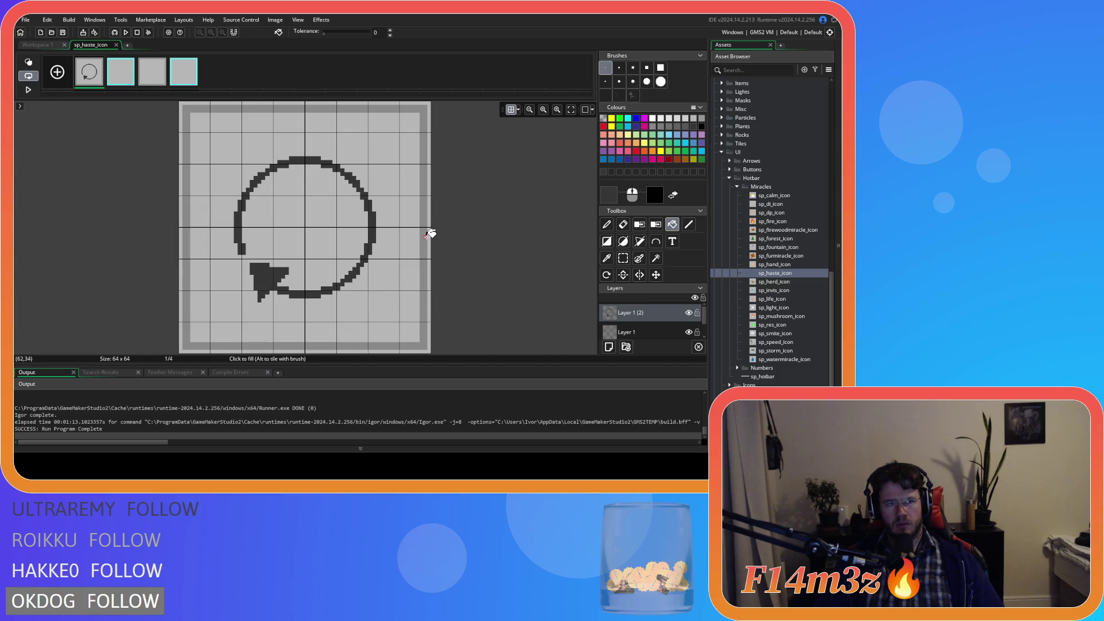
- Preview the updated sprite in the workspace, then reopen the haste icon image for editing
click(46, 45)
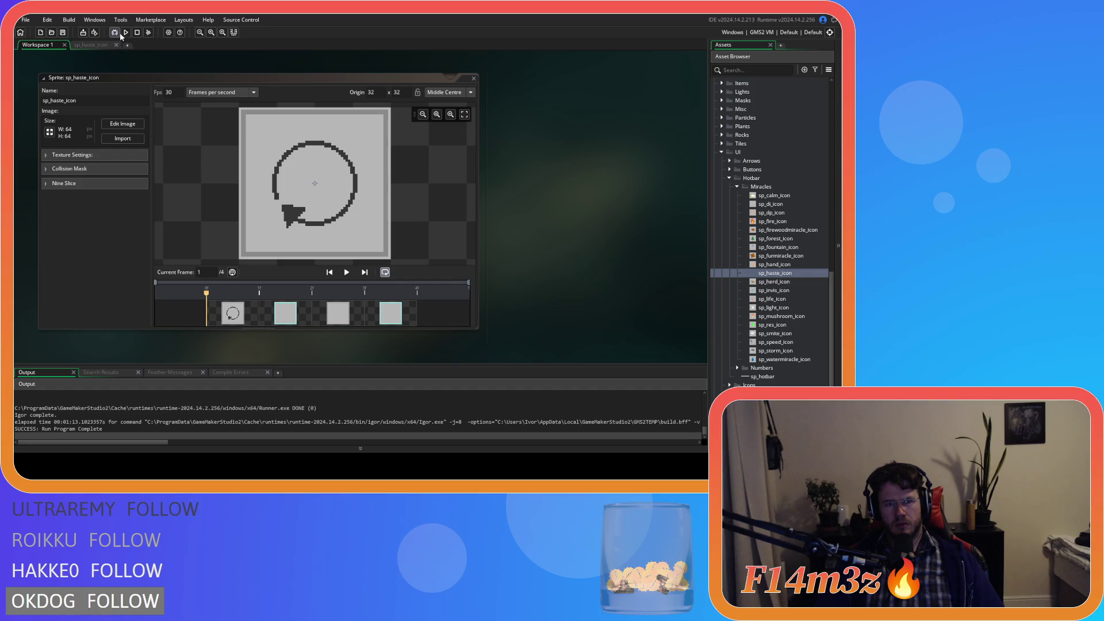
click(92, 45)
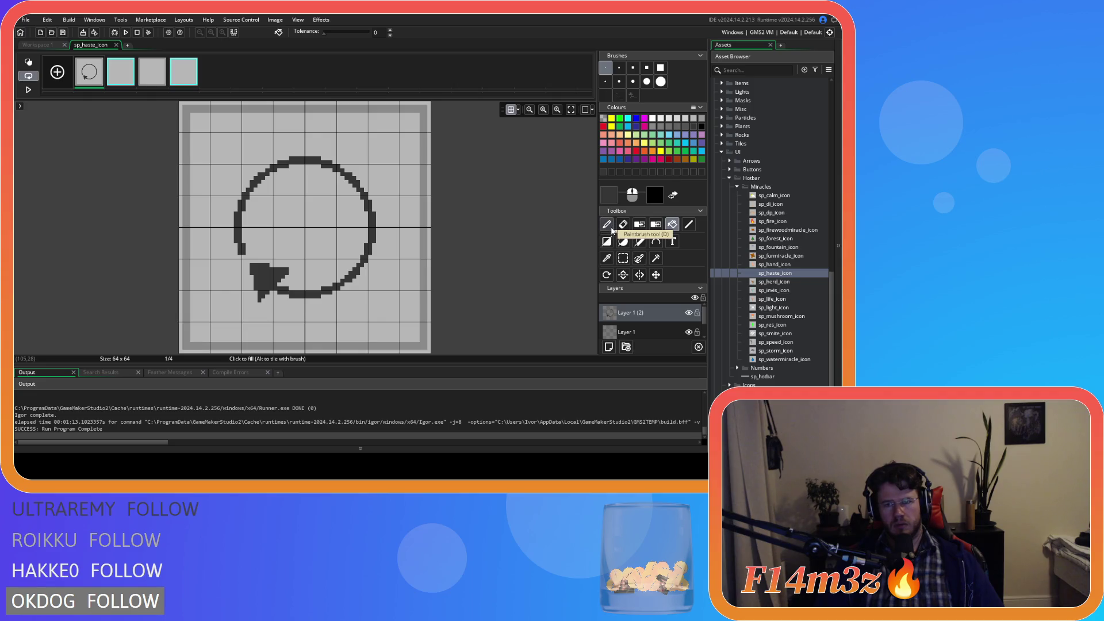
click(688, 224)
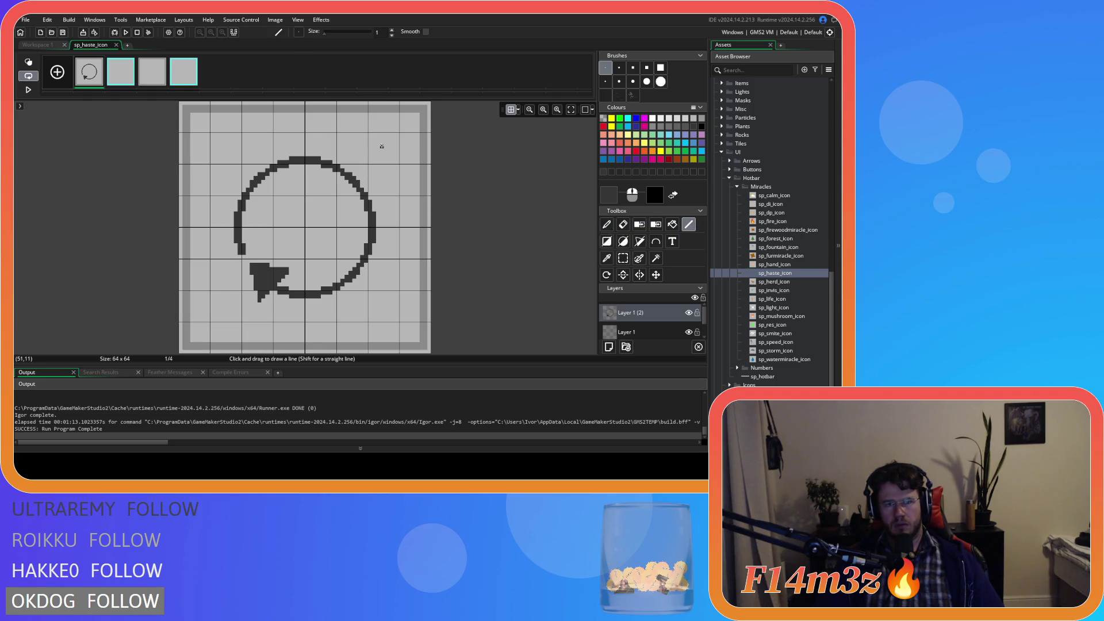
- Draw a two-pixel-thick plus sign at the top right of the canvas, beside the circle
mouse_move(381, 138)
mouse_down()
mouse_move(380, 164)
mouse_move(386, 138)
mouse_move(393, 150)
mouse_up()
drag(365, 162, 365, 147)
key(ctrl+z)
drag(366, 150, 366, 178)
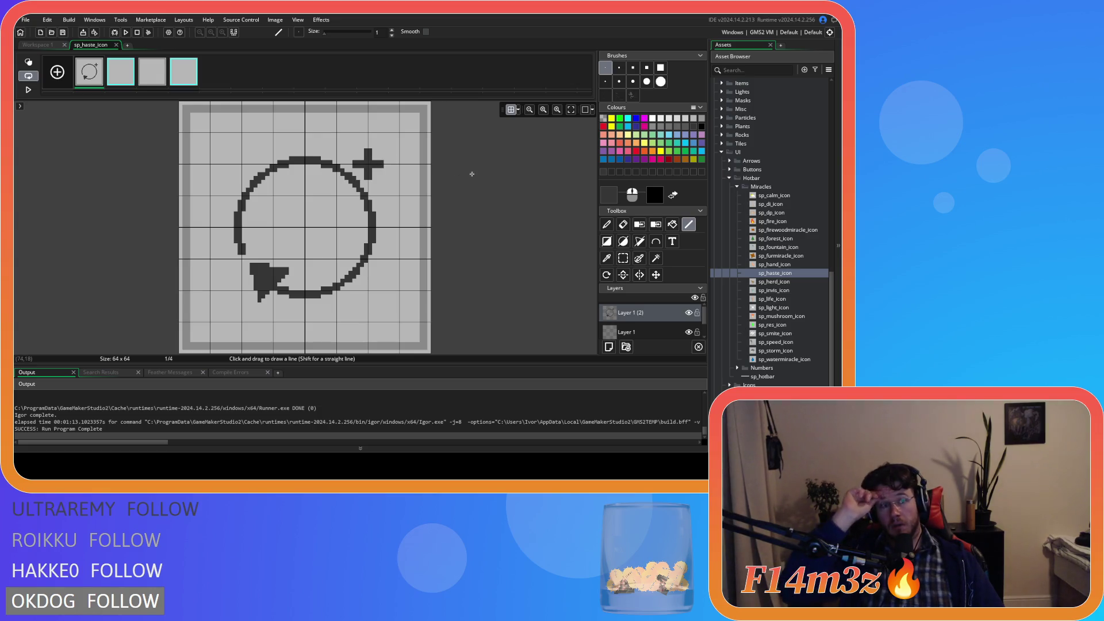
key(ctrl+z)
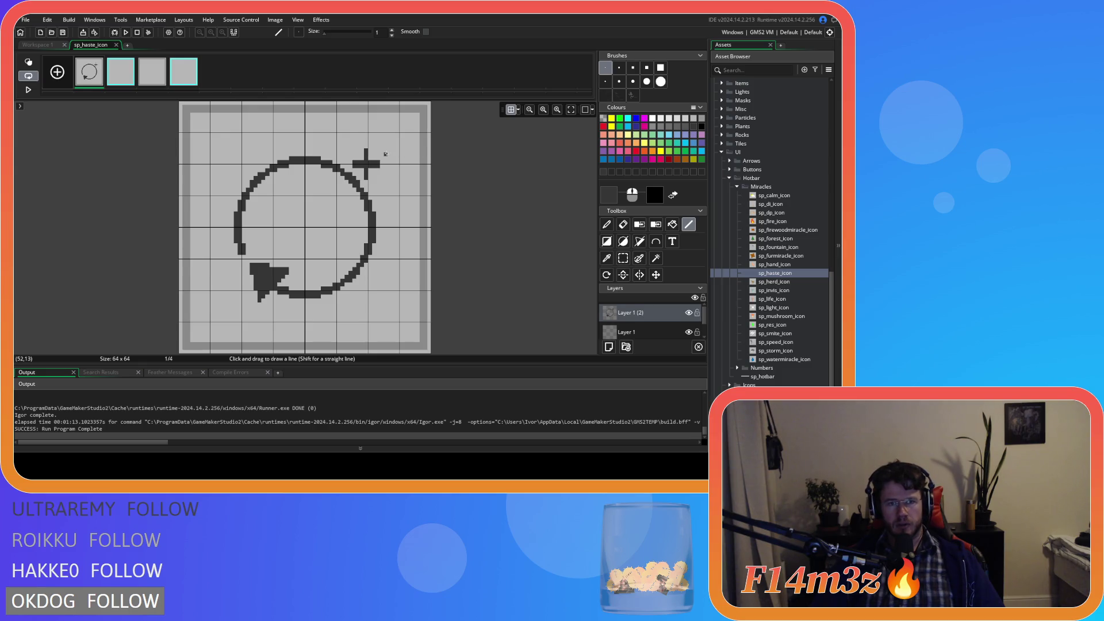
key(ctrl+z)
key(ctrl+z)
key(ctrl+z)
key(ctrl+y)
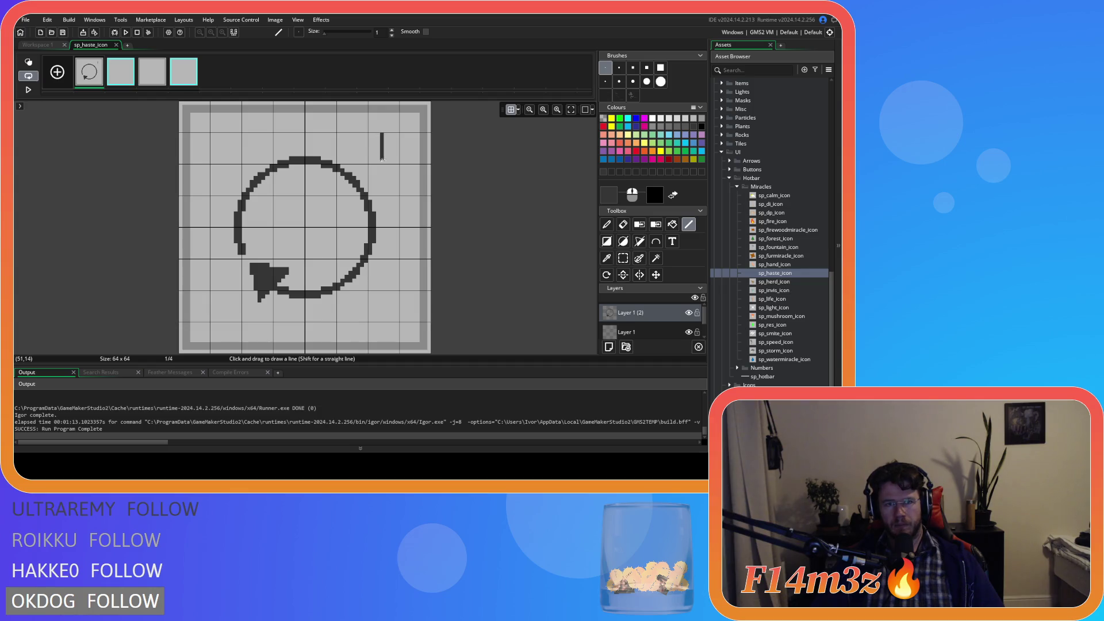
drag(386, 144, 384, 135)
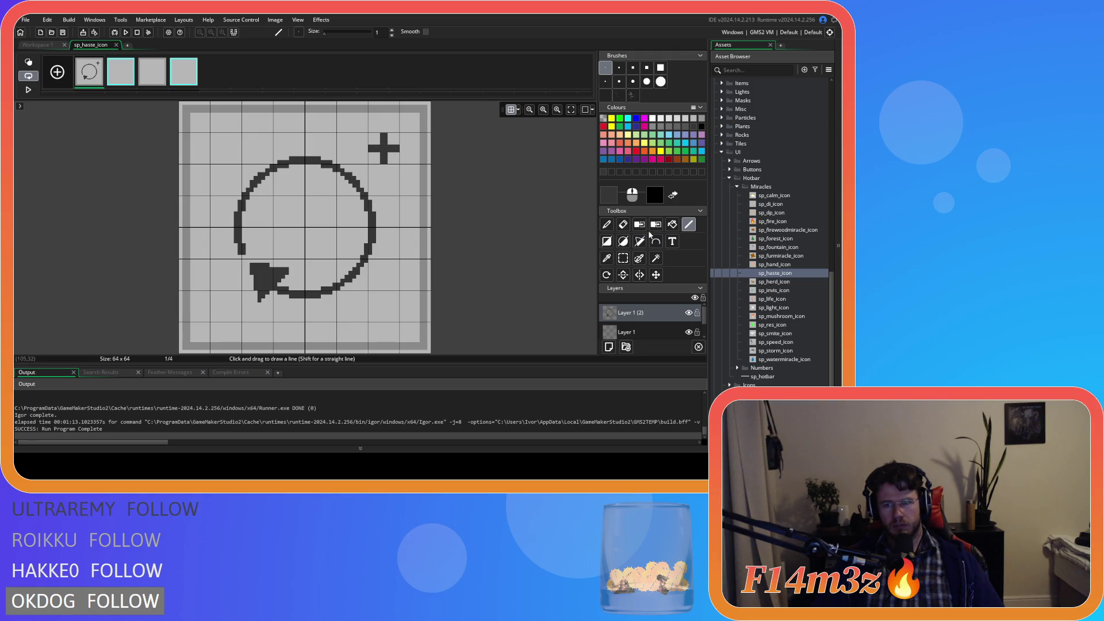
click(622, 258)
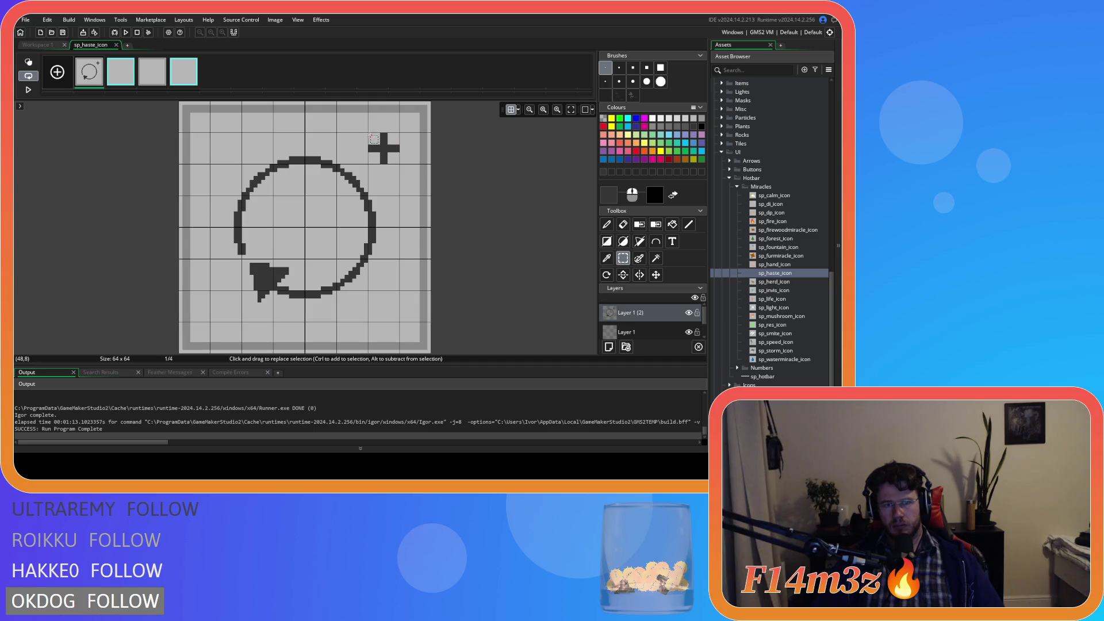
- Box-select the plus sign and nudge it a few pixels down-left toward the circle's edge
drag(370, 135, 383, 158)
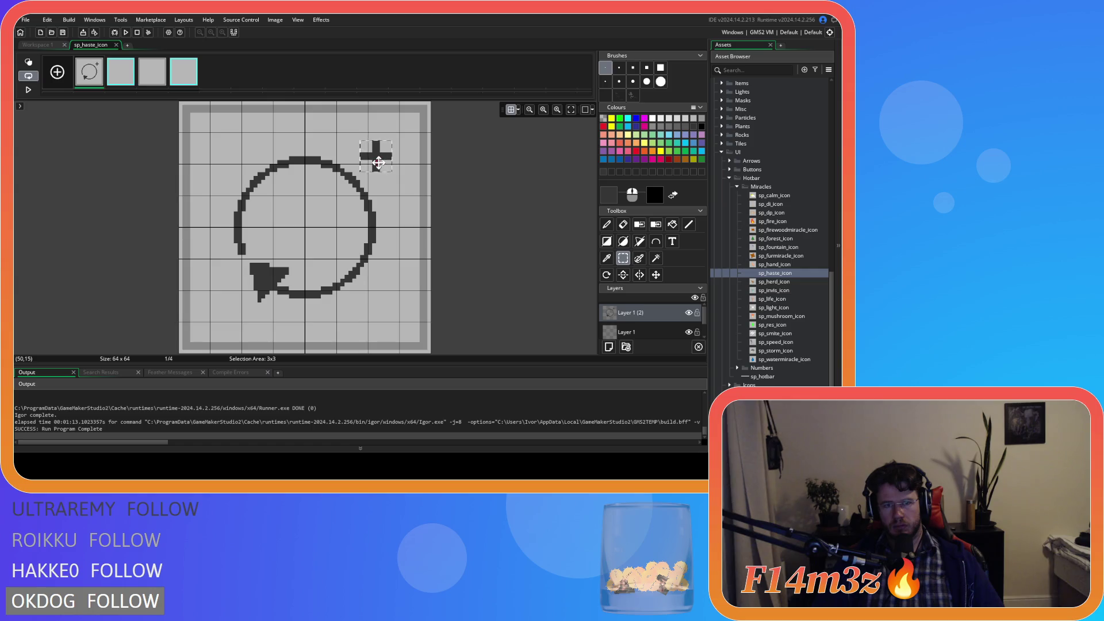
click(394, 190)
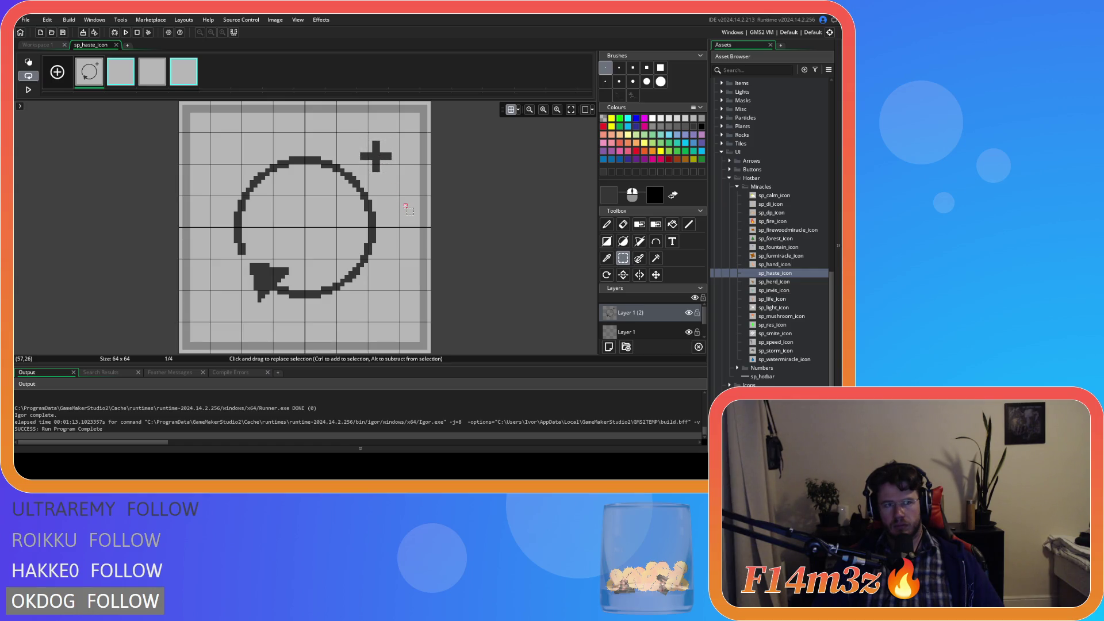
key(ctrl+z)
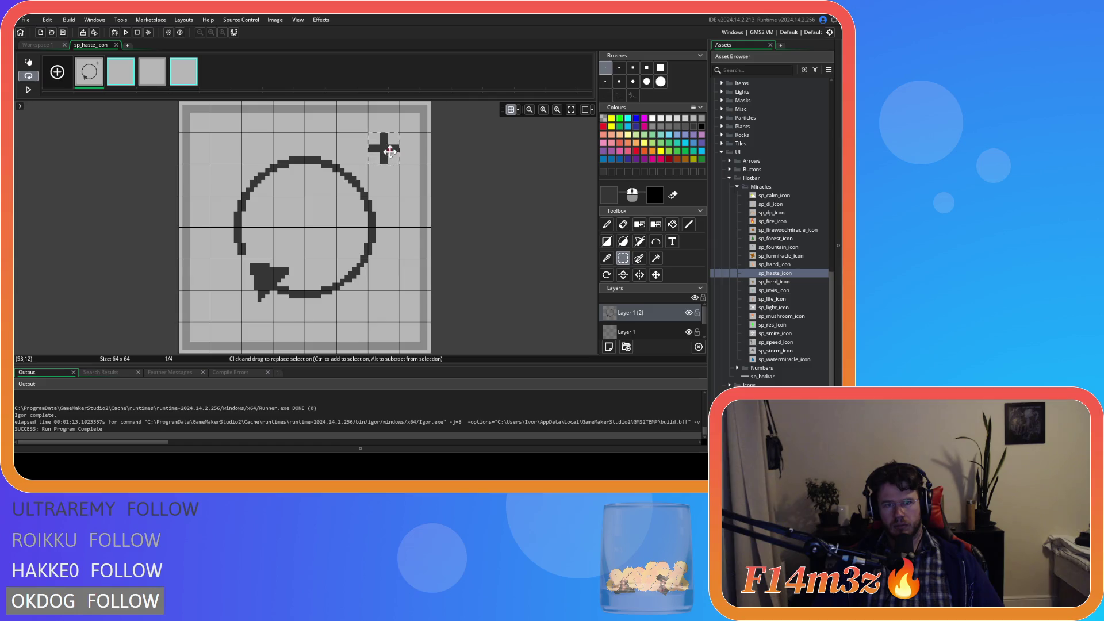
drag(390, 151, 375, 158)
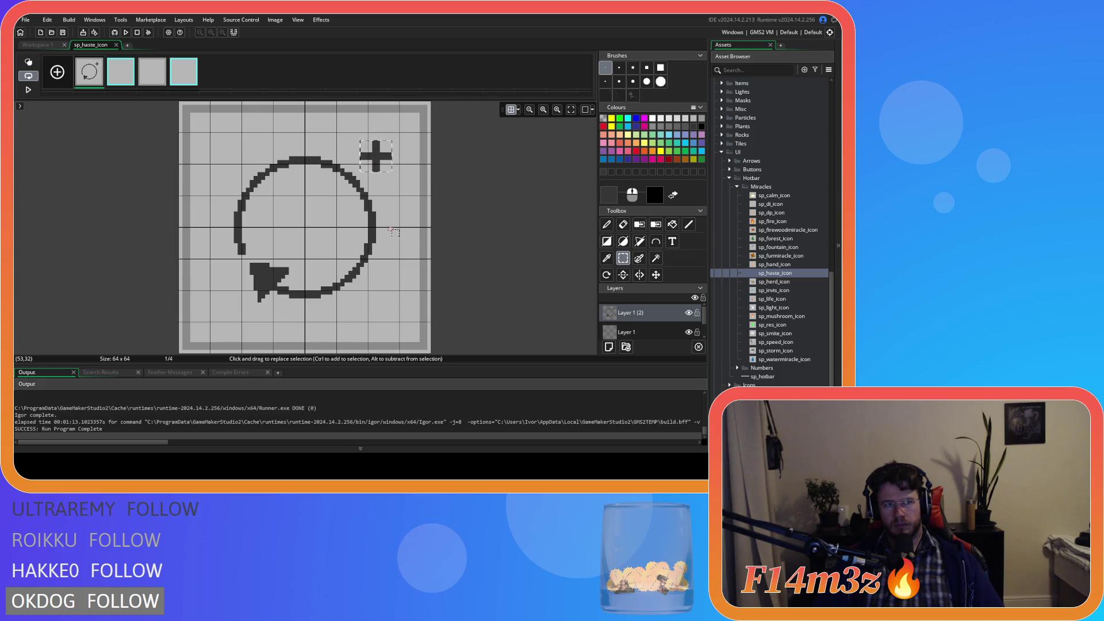
click(504, 223)
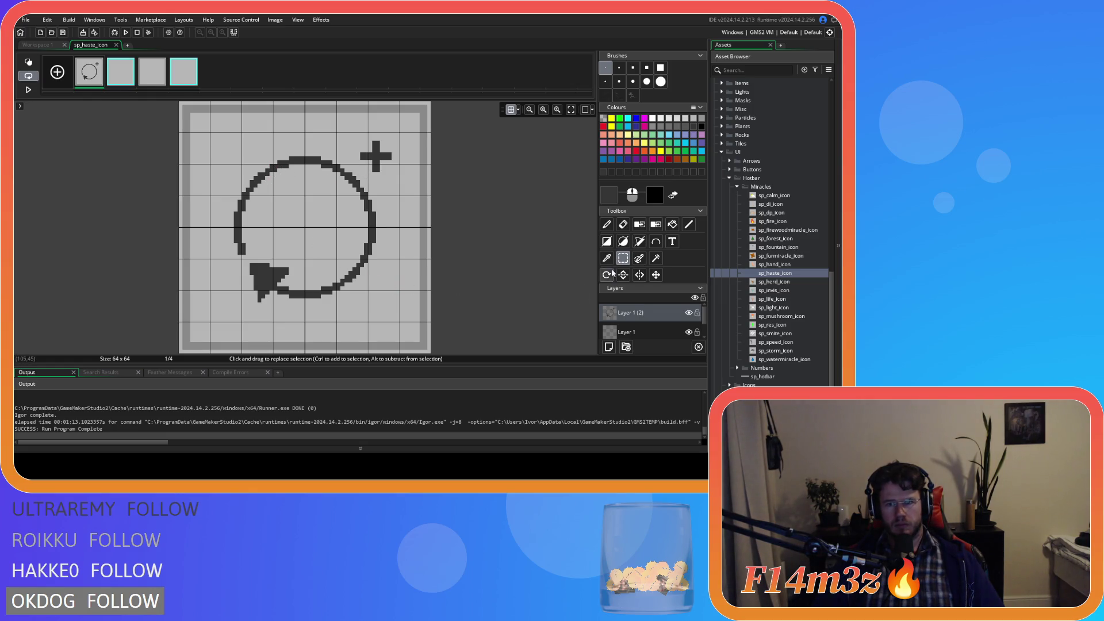
click(606, 224)
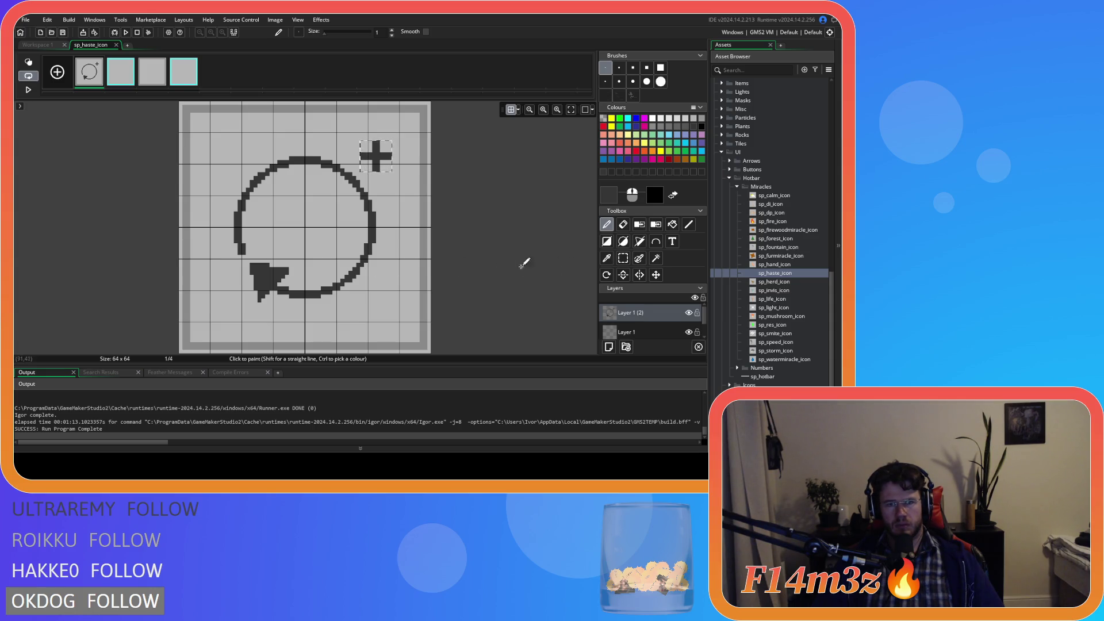
- Erase stray pixels near the arrowhead, then make a brush from the selected icon artwork
click(621, 226)
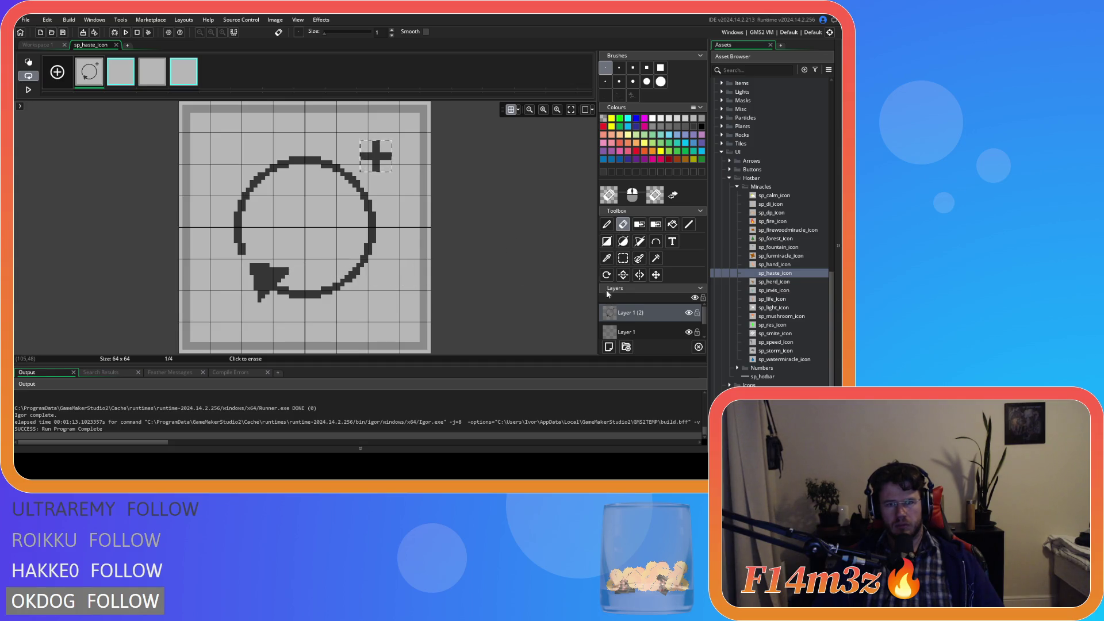
key(s)
click(622, 224)
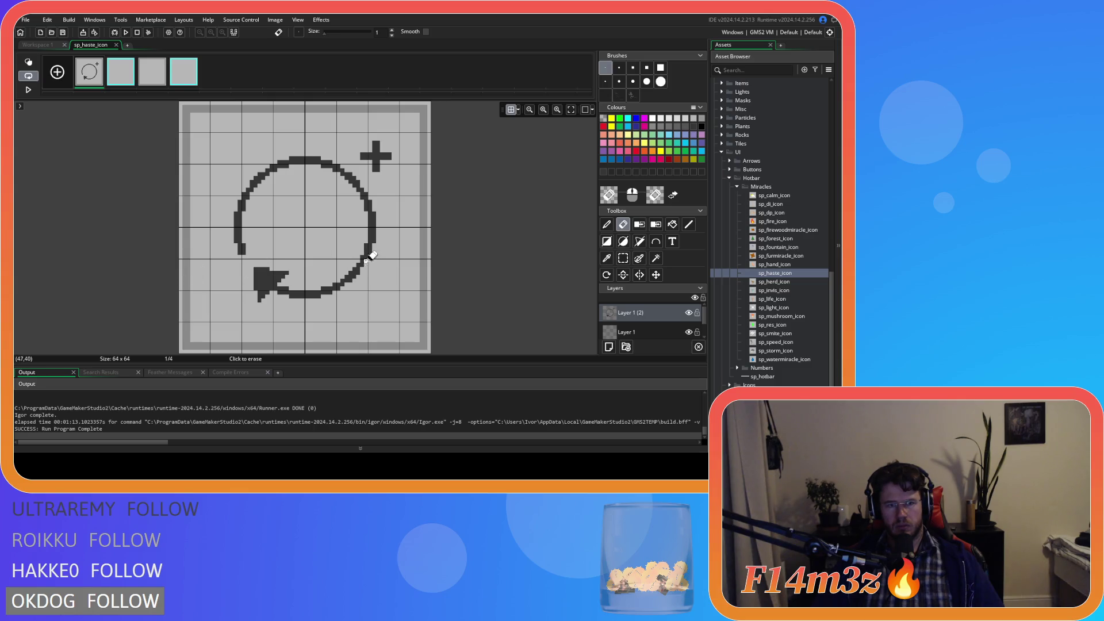
key(ctrl+z)
key(ctrl+z)
click(622, 258)
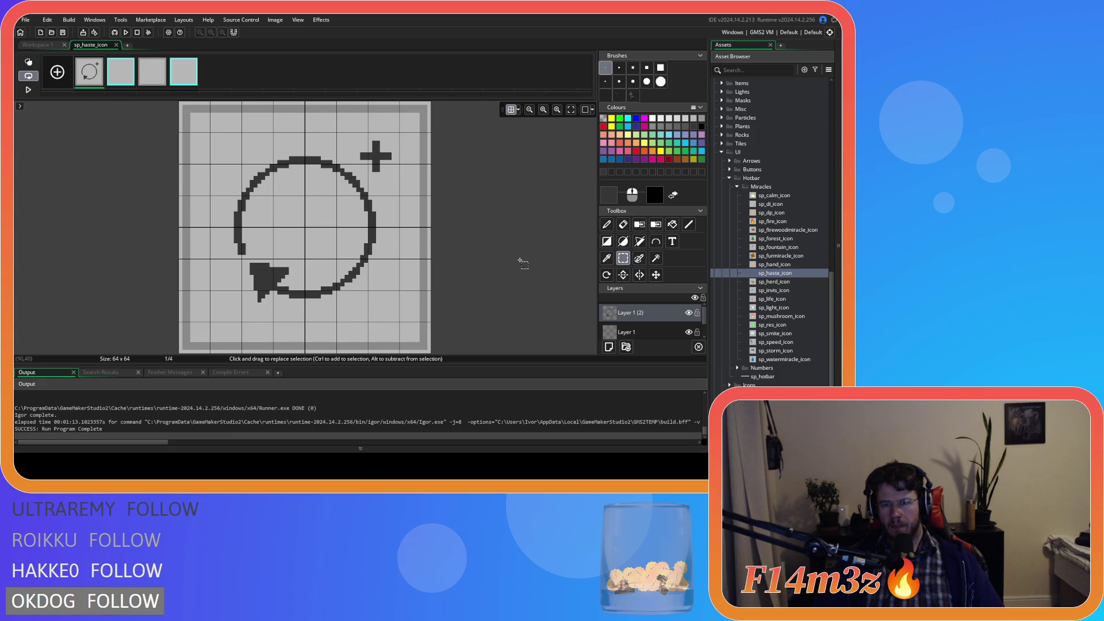
key(ctrl+b)
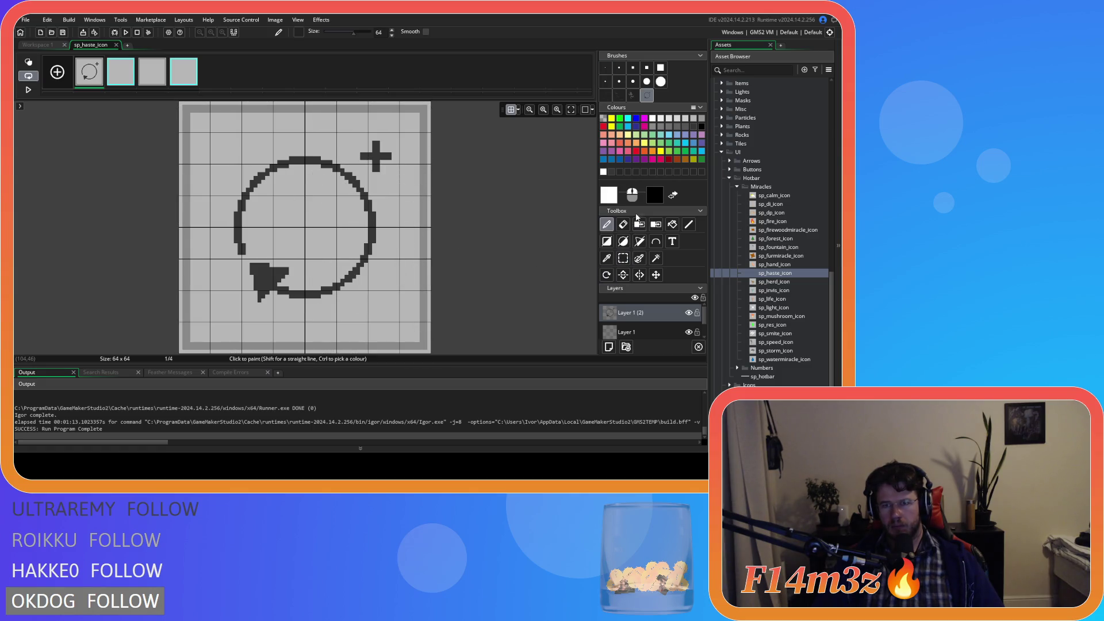
- Stamp an offset copy of the icon on Layer 1, hide Layer 1 (2), and sample the border grey
click(632, 332)
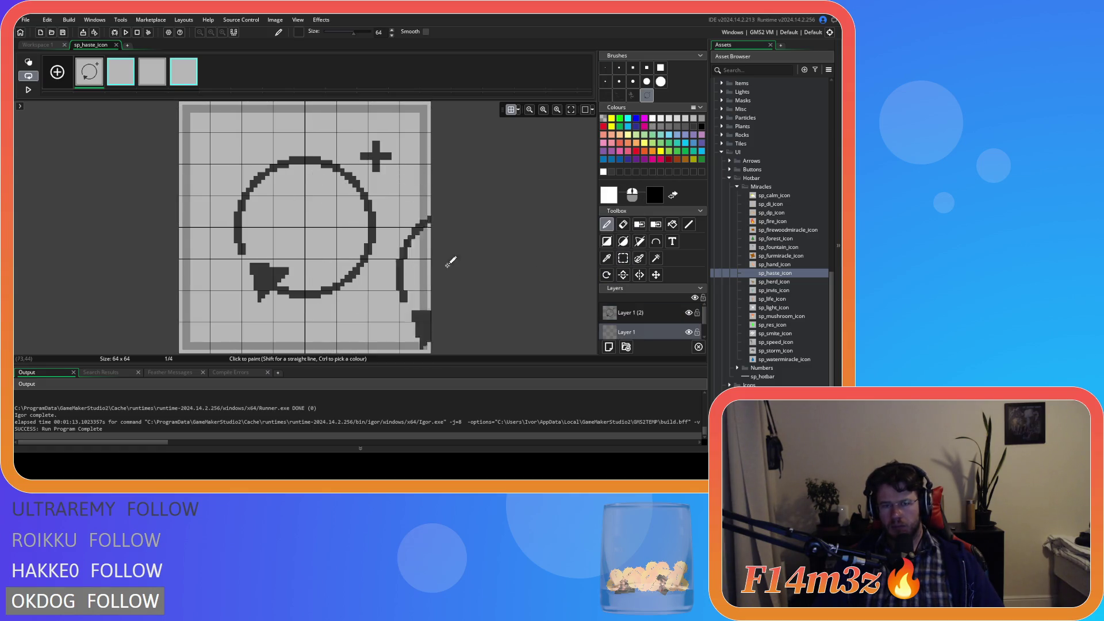
click(310, 226)
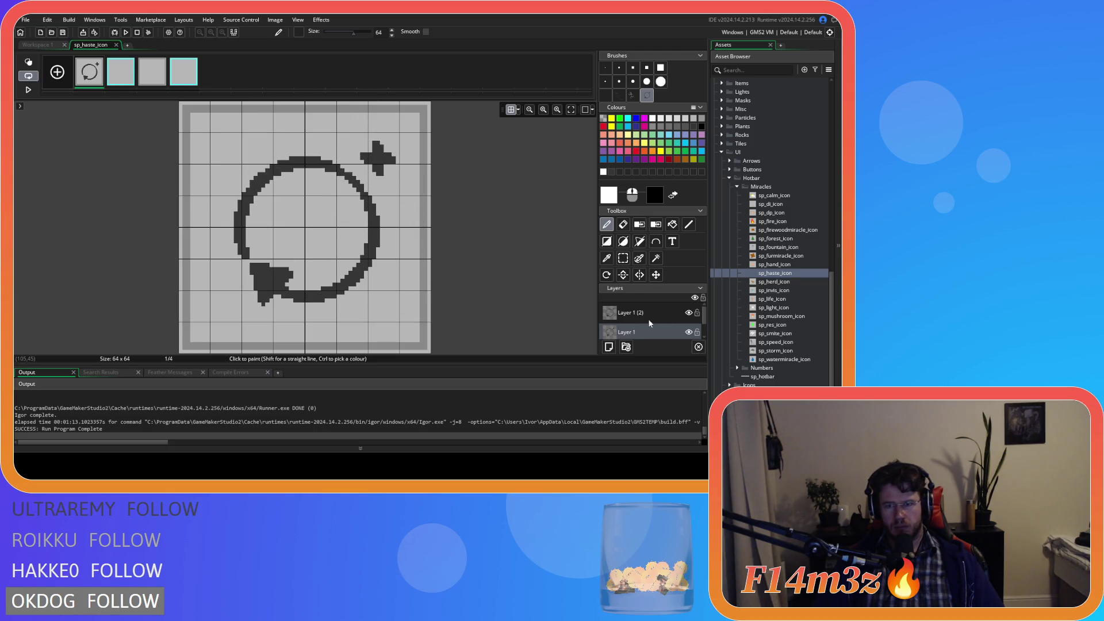
click(687, 313)
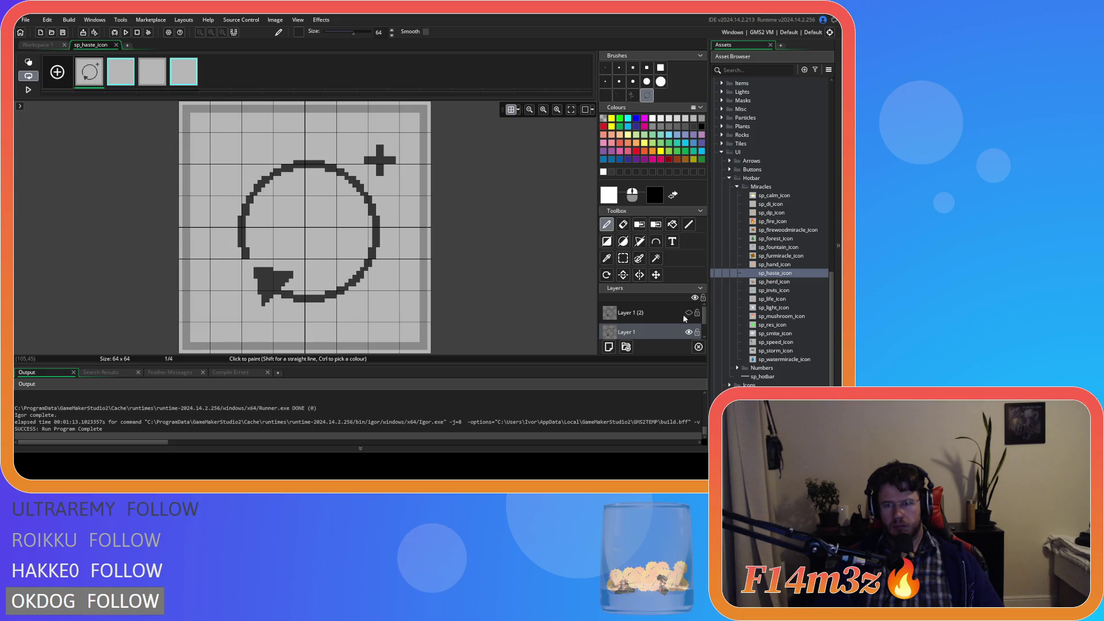
click(672, 224)
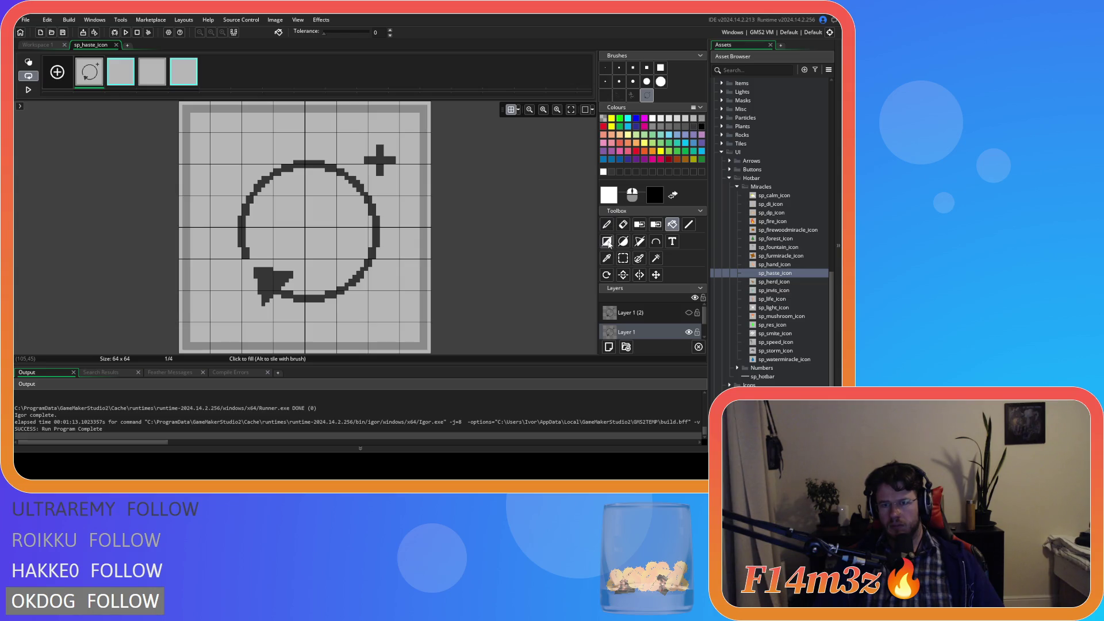
click(605, 258)
click(427, 234)
- Fill the shadow's circle, arrow and plus sign grey, then show and reselect Layer 1 (2)
click(672, 225)
click(276, 279)
click(381, 164)
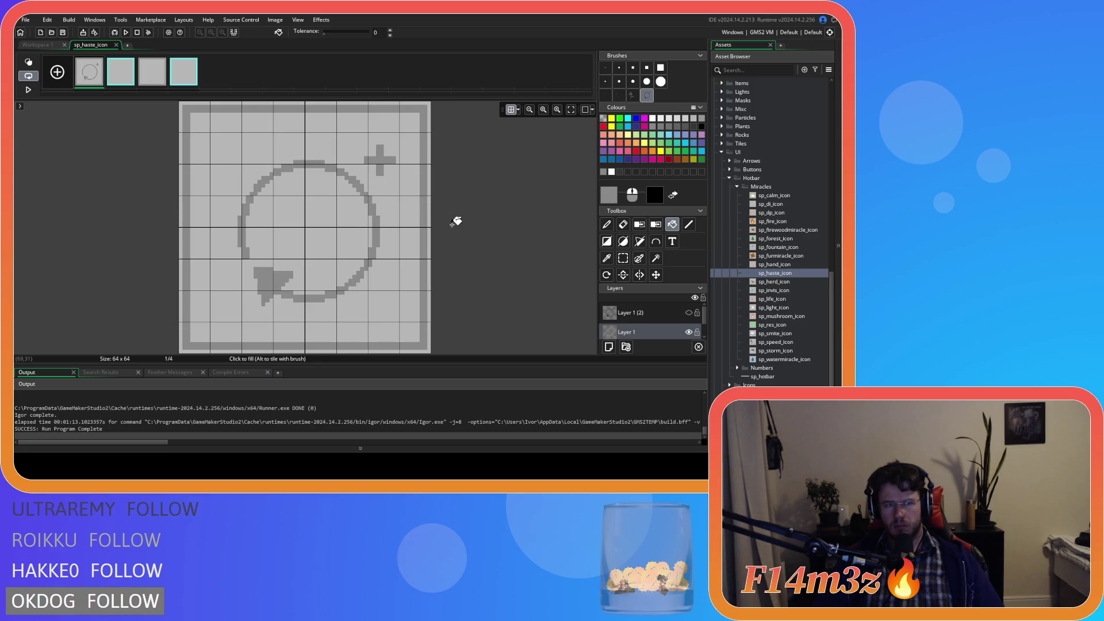
click(688, 313)
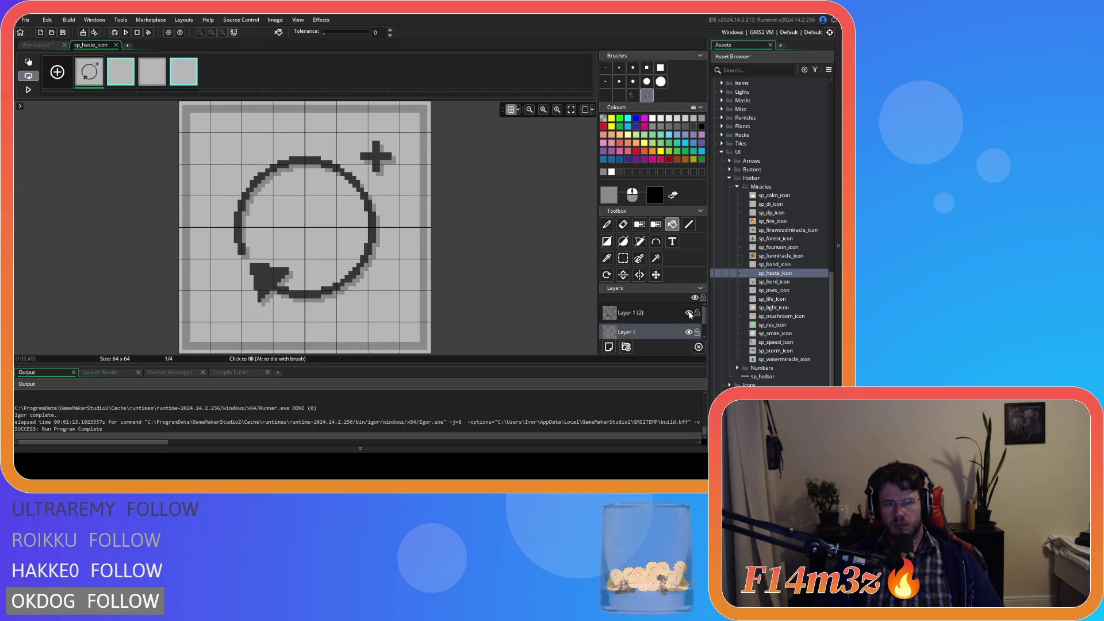
click(660, 315)
click(623, 259)
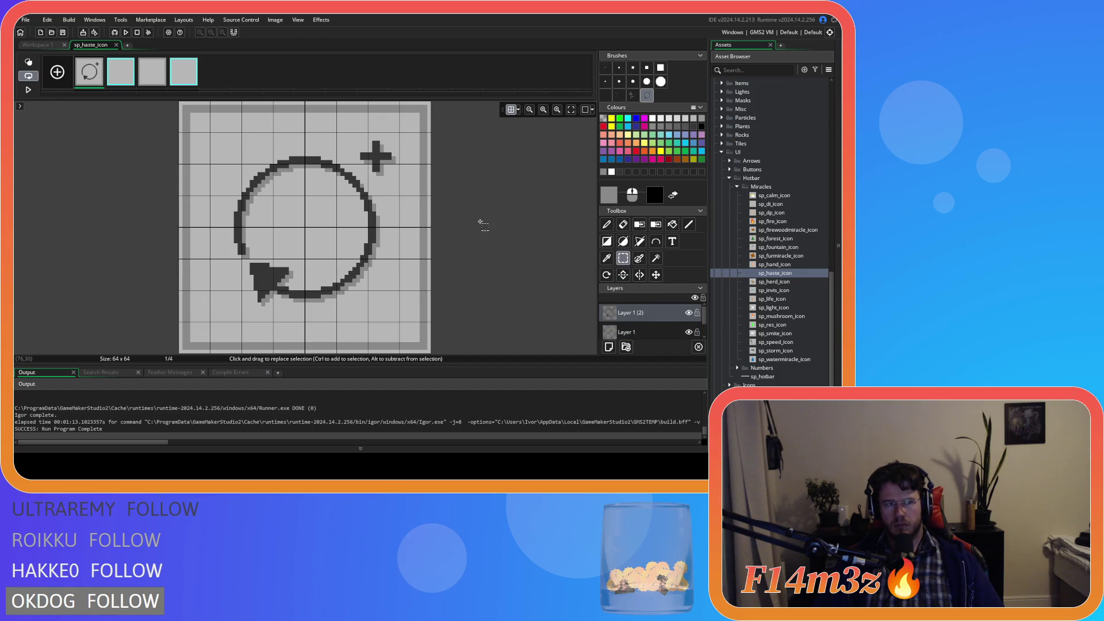
- Paste the haste icon into frames 3 and 4 and align it on each
key(d)
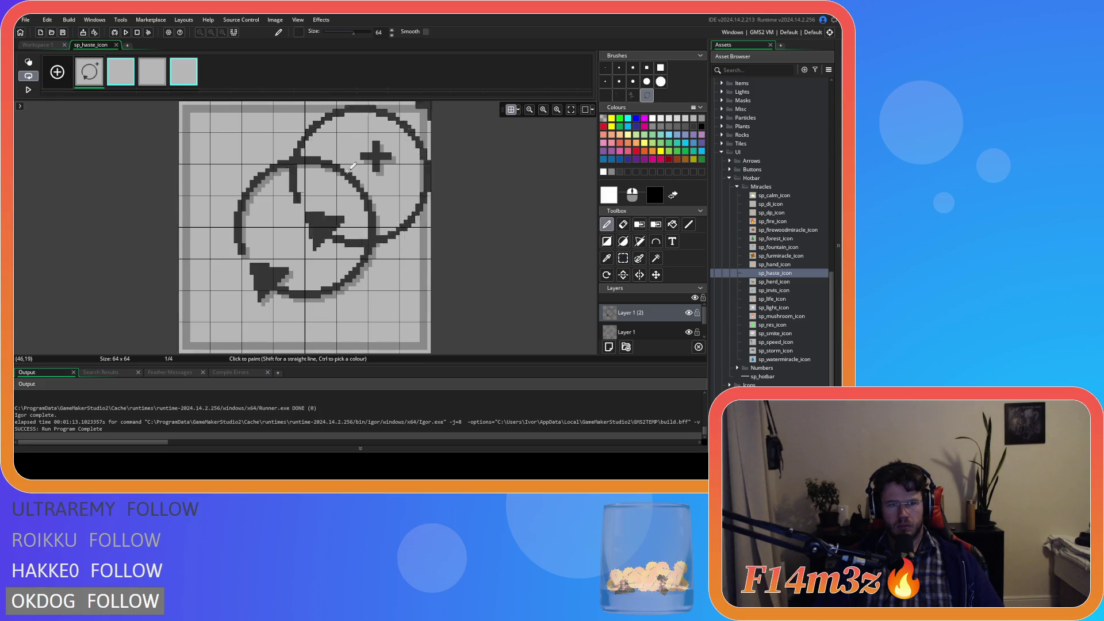
click(124, 85)
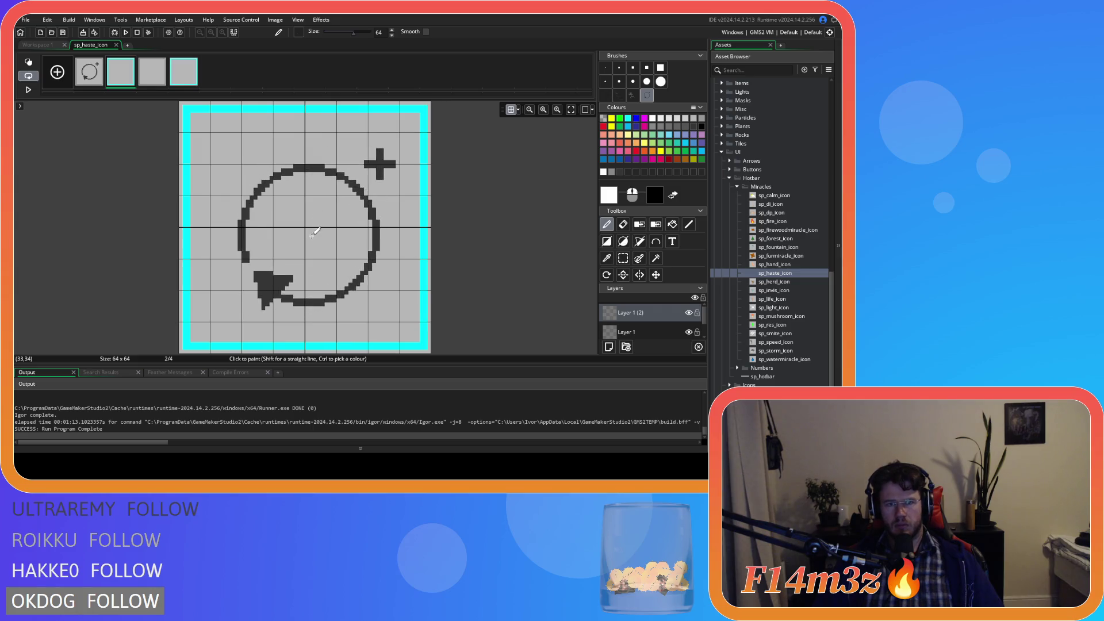
click(152, 72)
key(ctrl+v)
drag(329, 179, 318, 228)
click(183, 71)
key(ctrl+v)
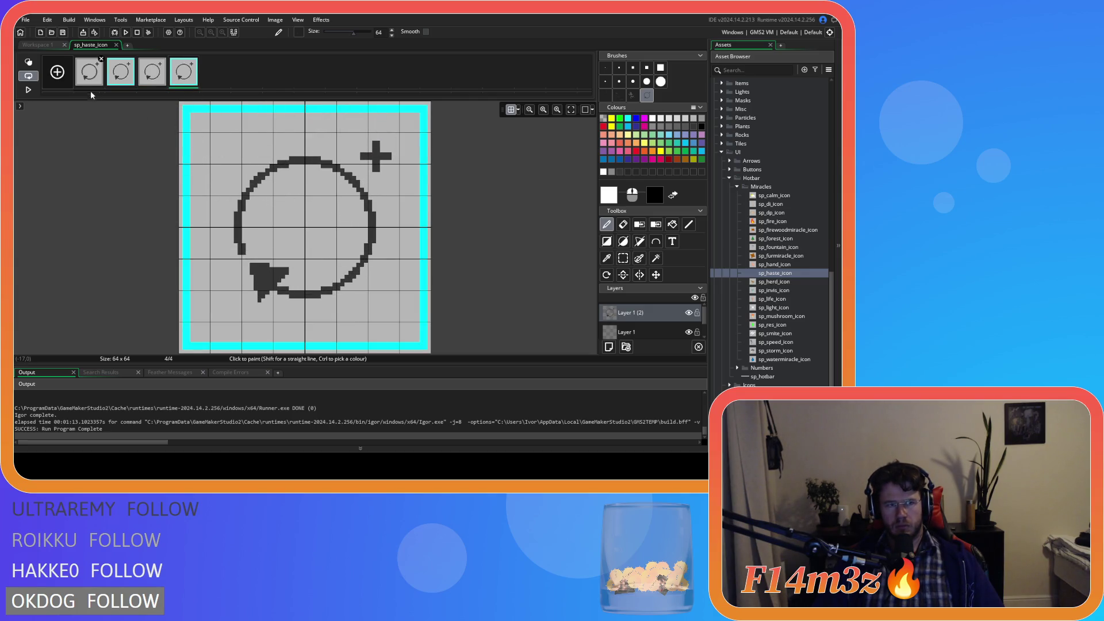
click(91, 83)
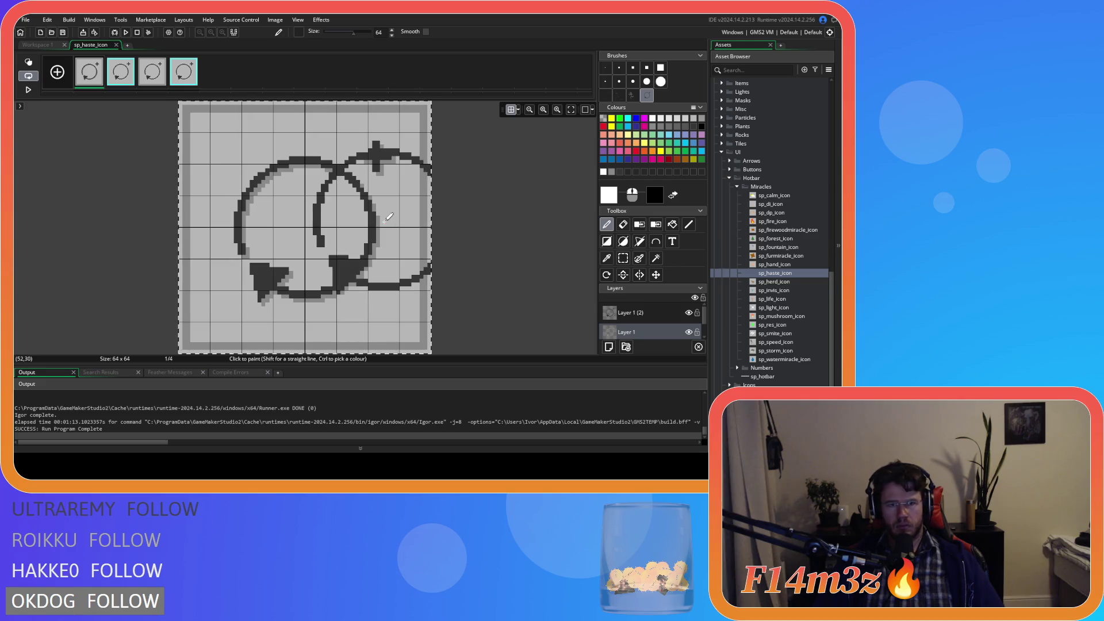
- Adjust the layer offsets on frames 3 and 4 using undo, then close the image editor
click(121, 72)
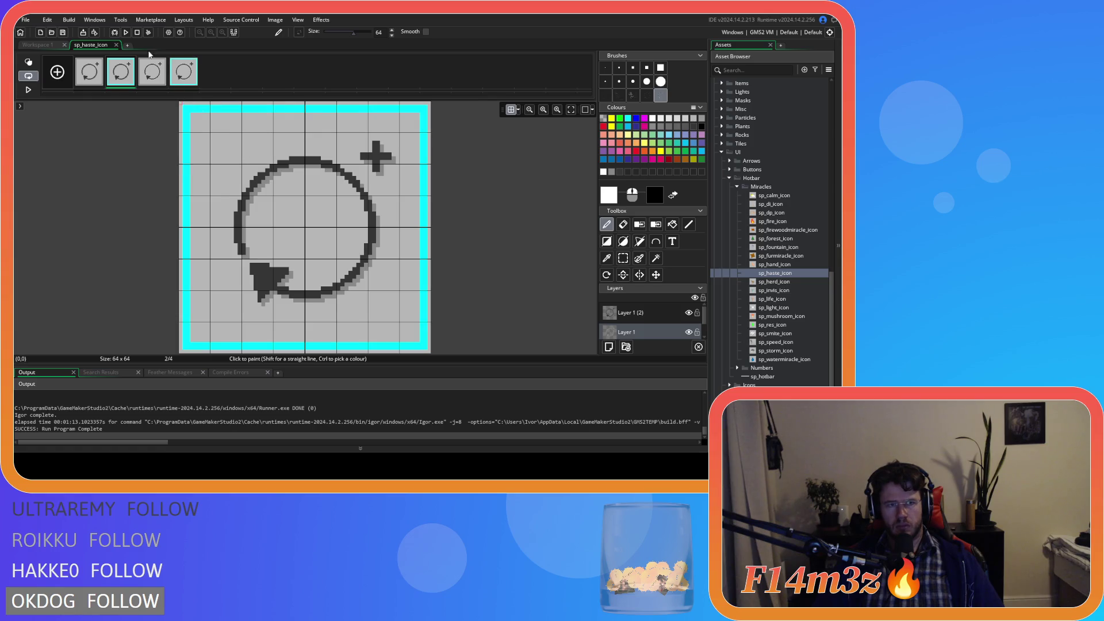
click(152, 72)
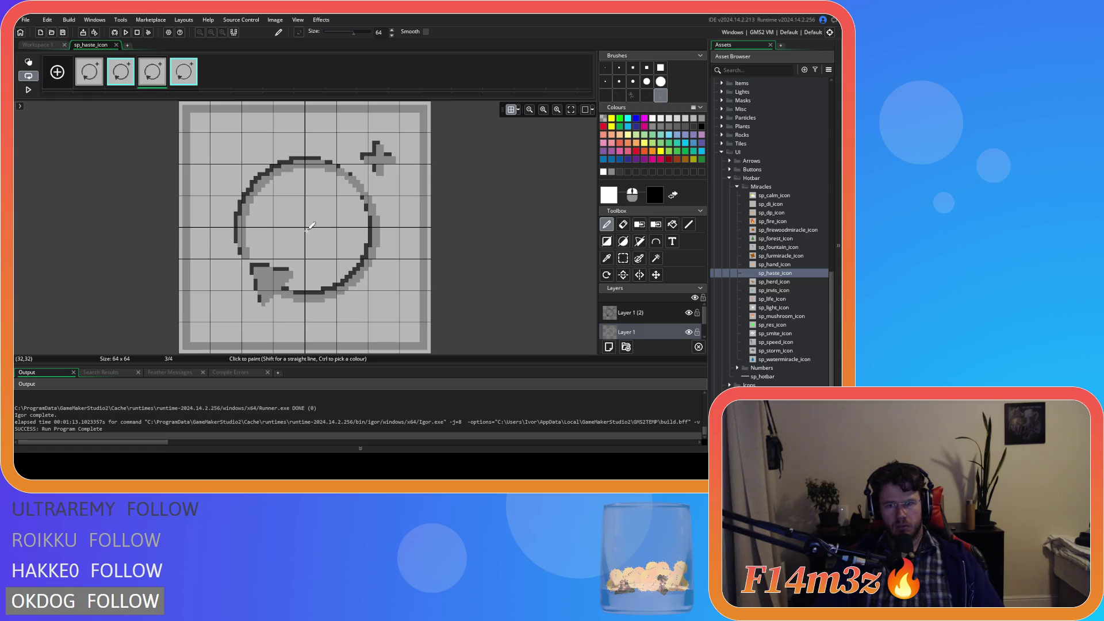
click(642, 316)
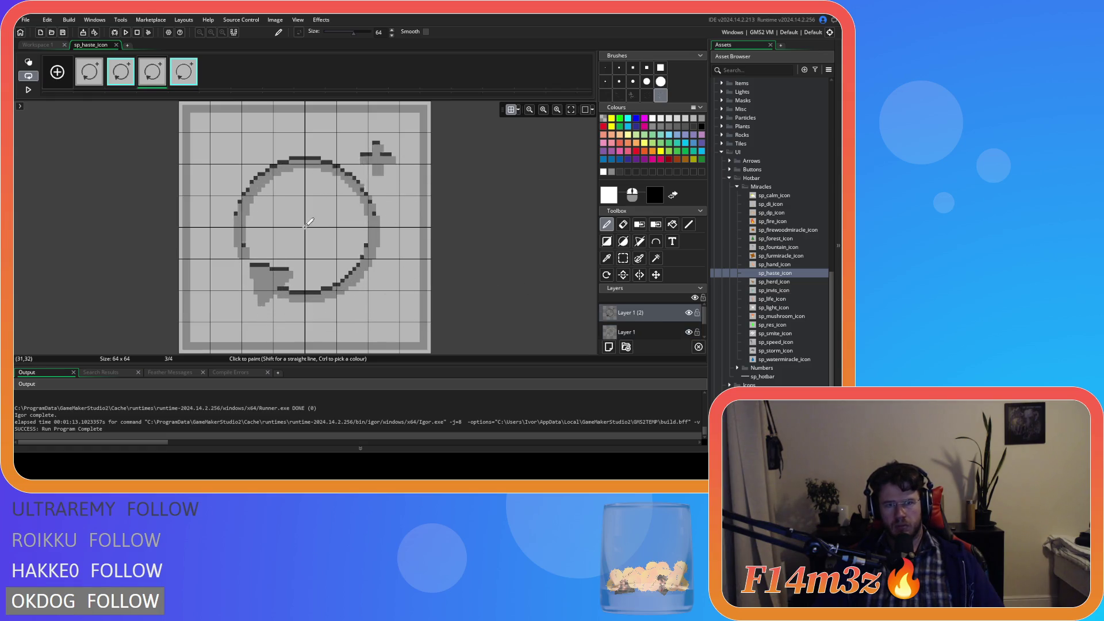
click(183, 71)
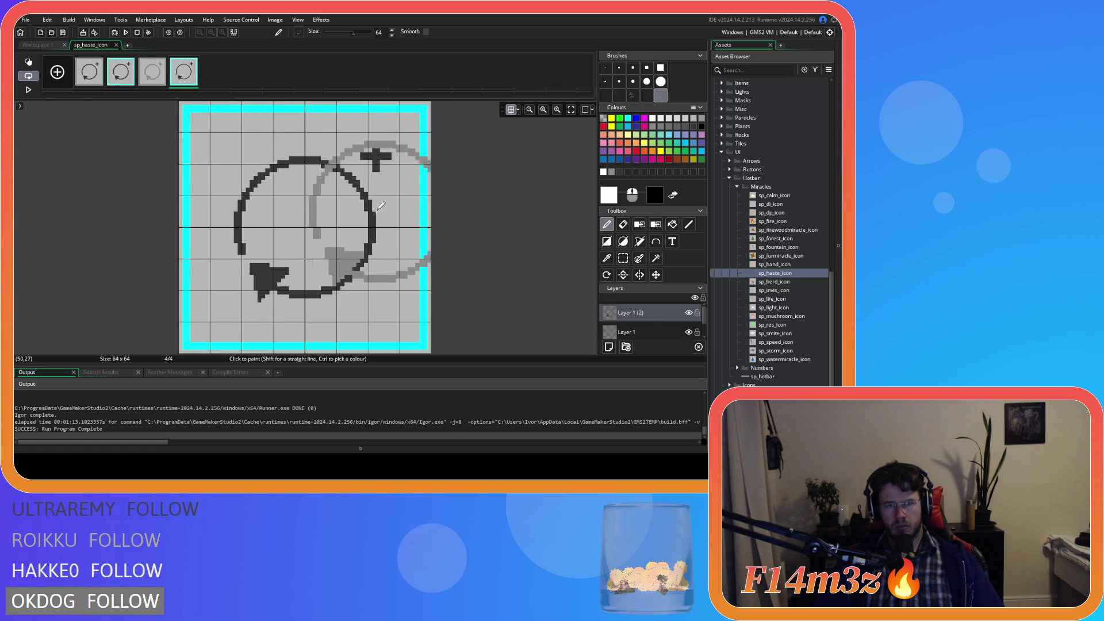
key(ctrl+z)
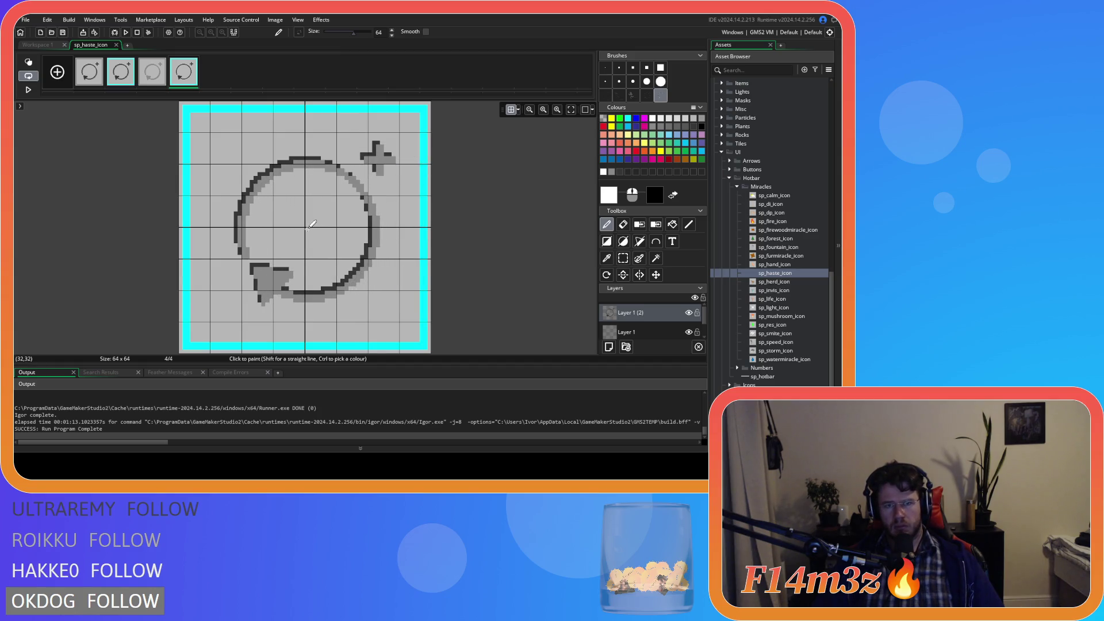
key(ctrl+z)
key(ctrl+z)
key(ctrl+z)
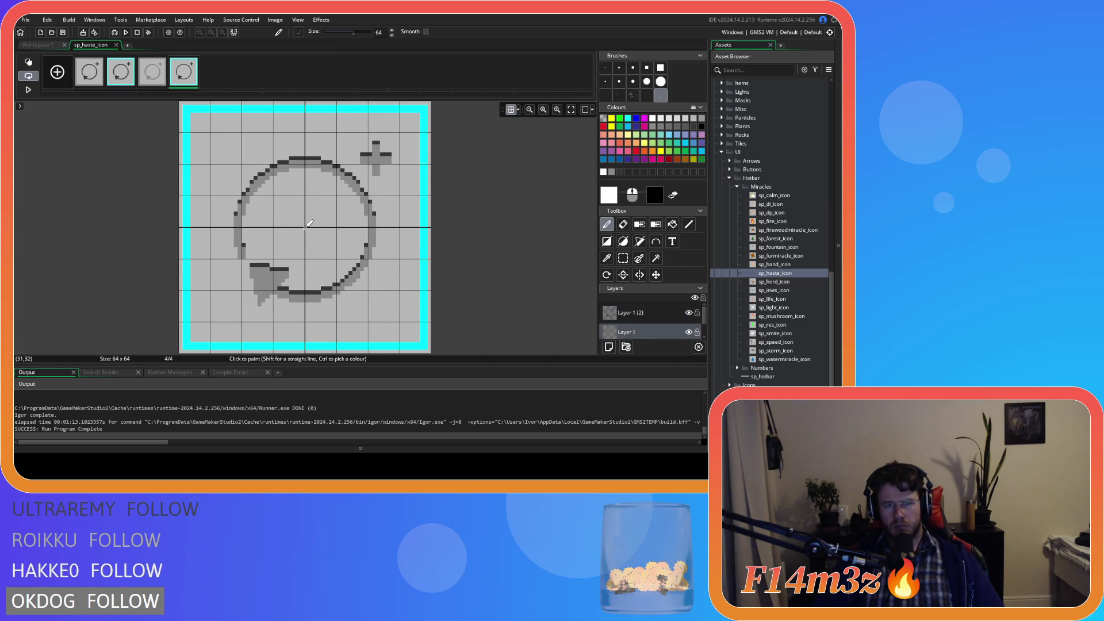
key(ctrl+z)
click(656, 312)
key(ctrl+z)
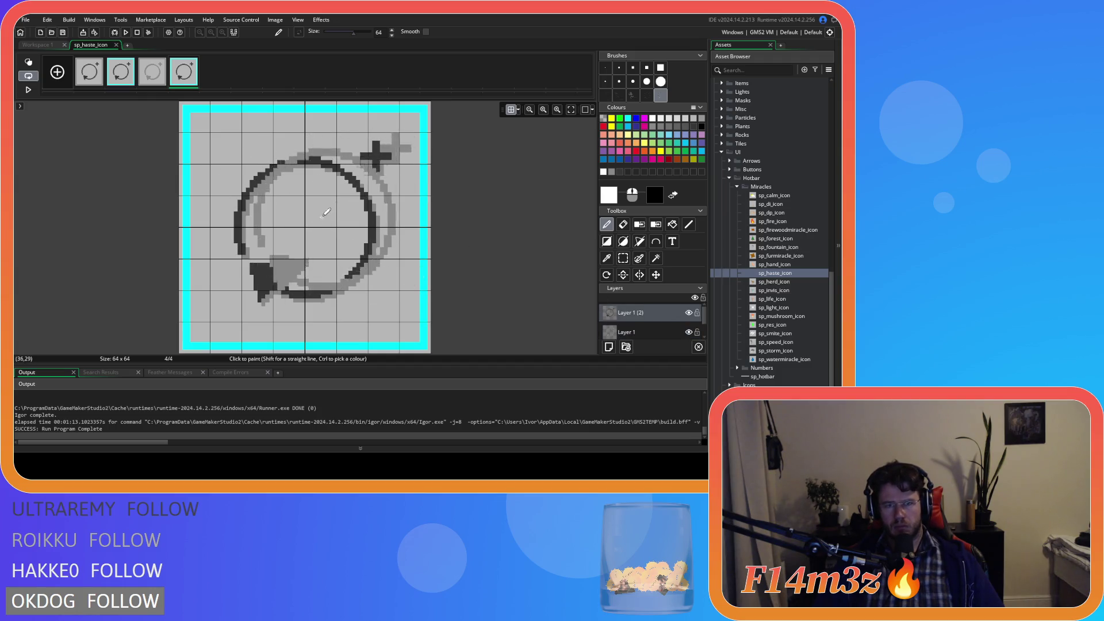
key(ctrl+z)
key(ctrl+z)
key(ctrl+z)
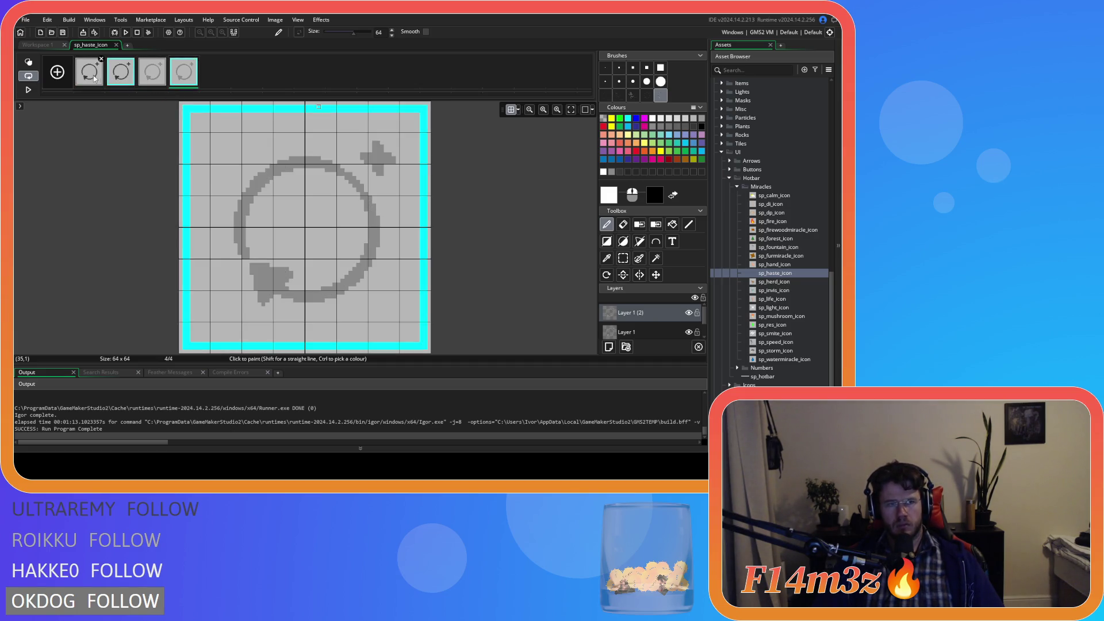
click(116, 45)
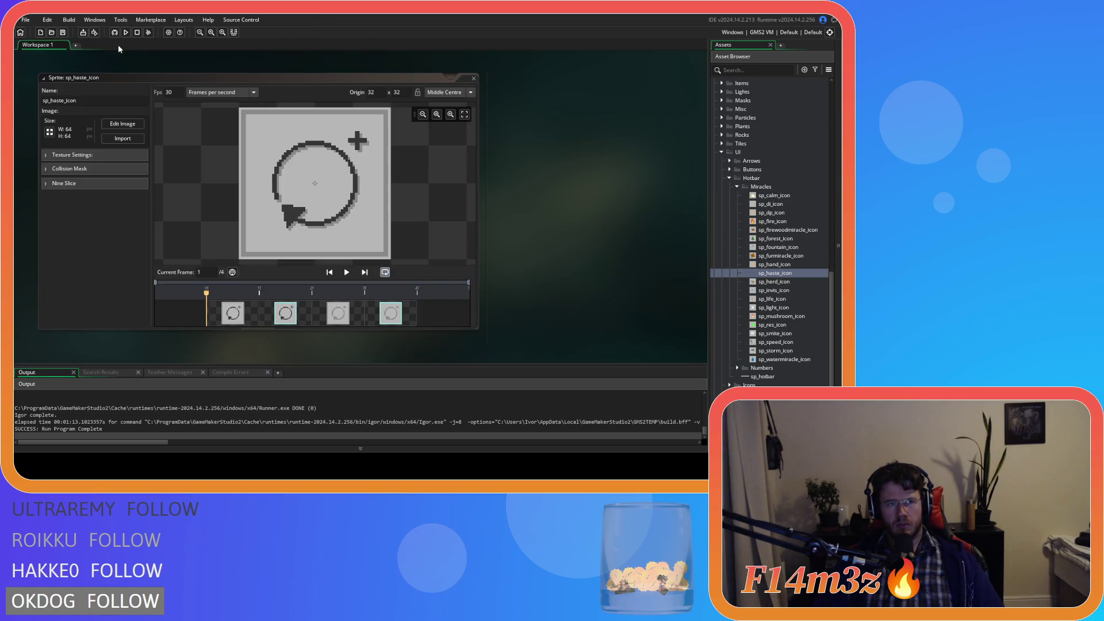
- Close every open editor window with the workspace menu's Windows > Close All
right_click(540, 178)
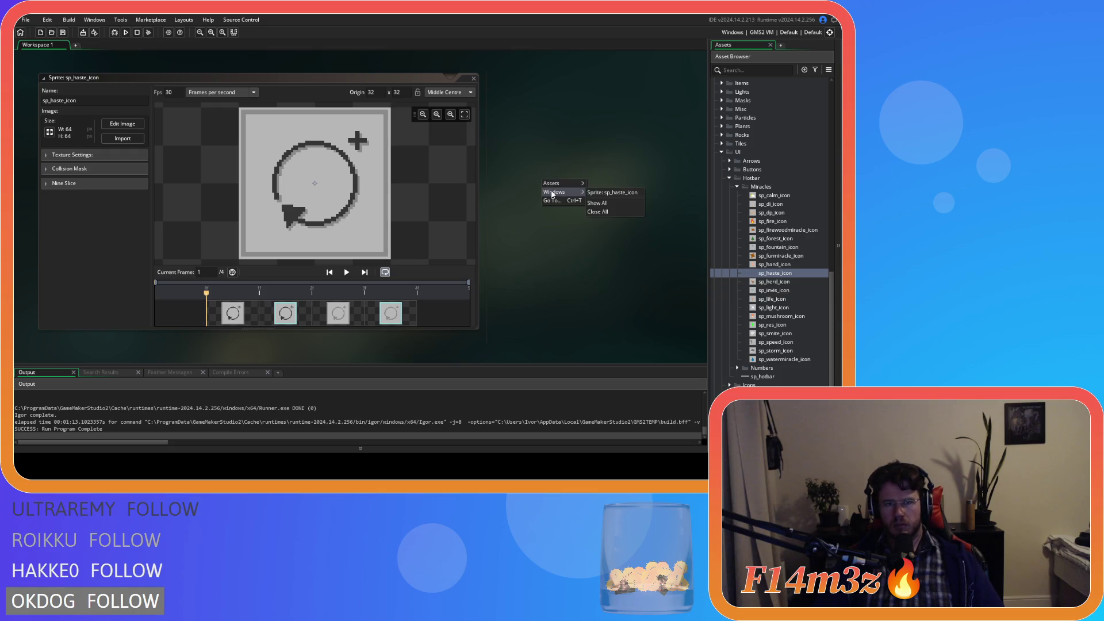
click(517, 282)
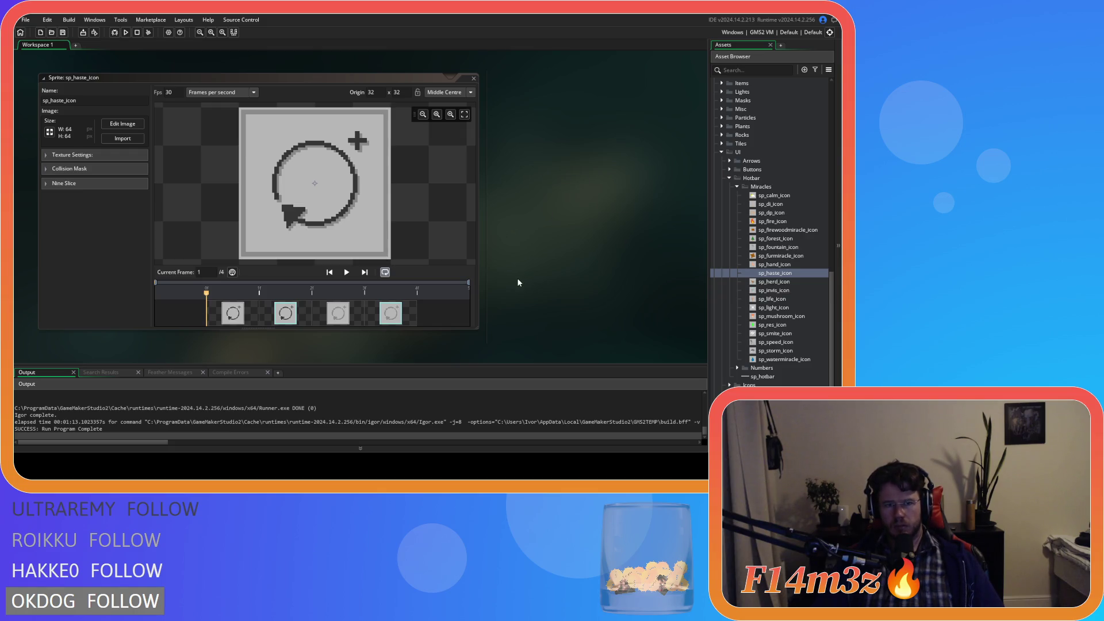
right_click(538, 169)
mouse_move(580, 179)
click(614, 199)
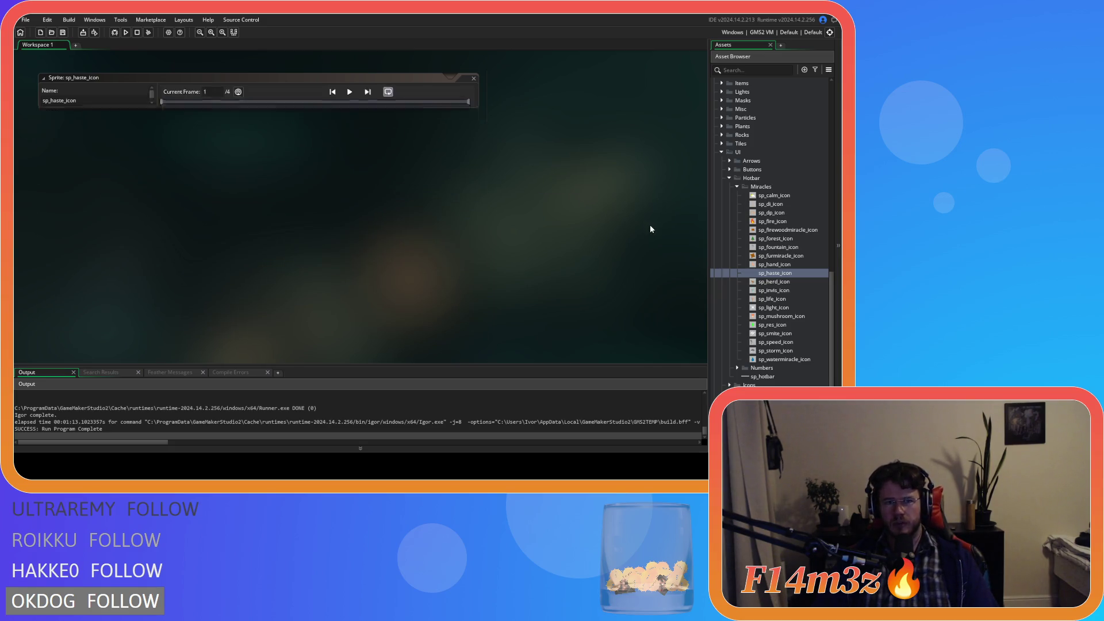
- Collapse Miracles, open and close sc_drawHotbar under GUI > Hotbar, then collapse those folders
click(737, 186)
scroll(729, 291, up, 10)
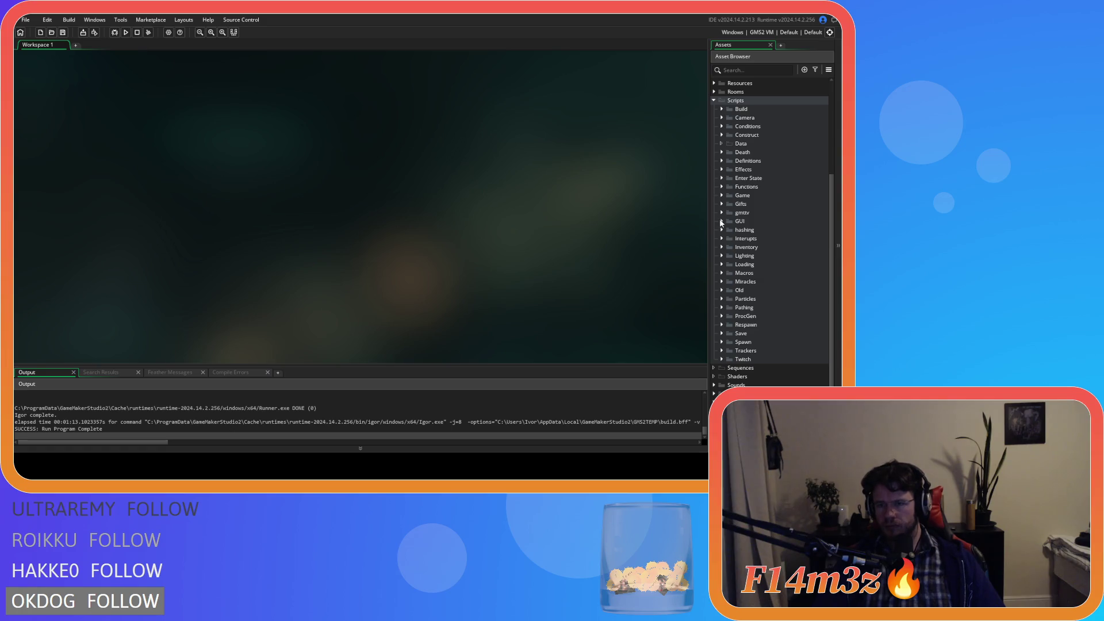
click(721, 220)
click(727, 229)
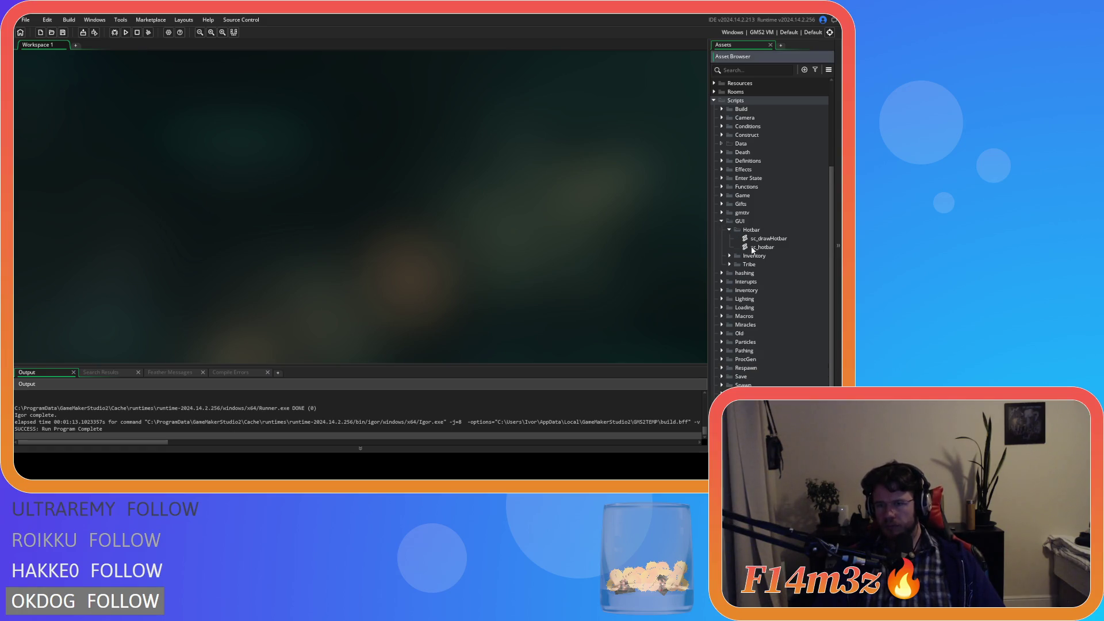
double_click(765, 238)
scroll(365, 105, down, 20)
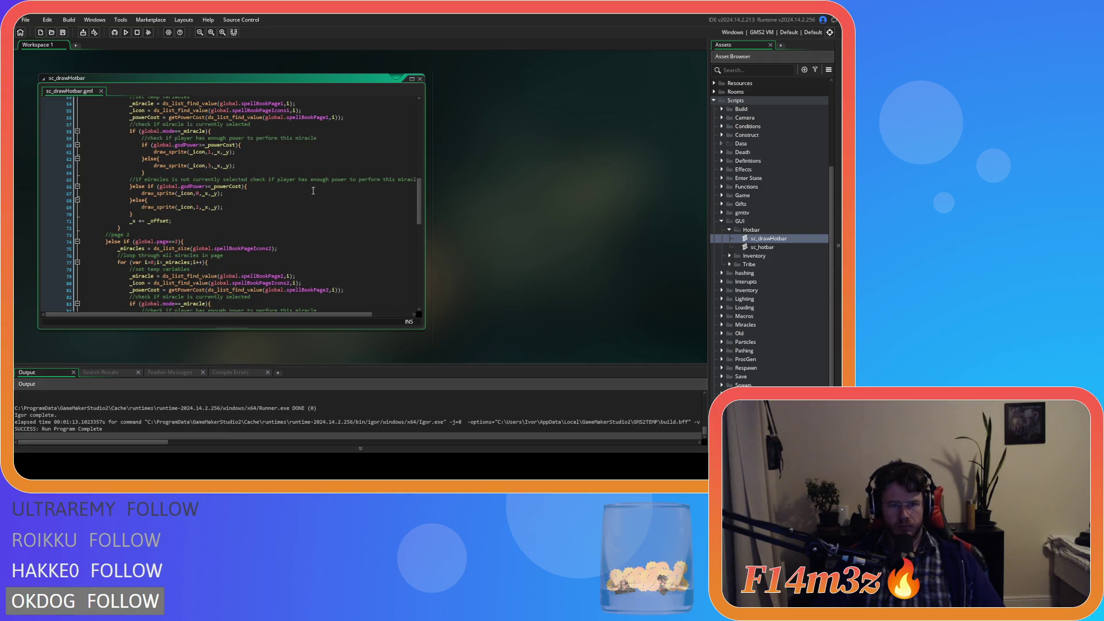
click(420, 78)
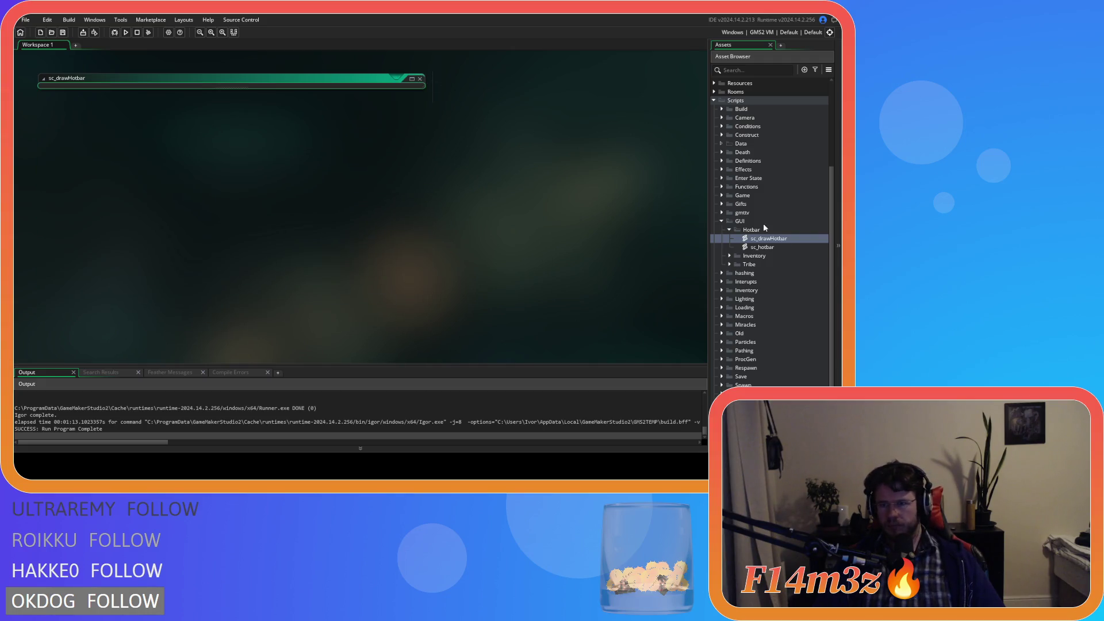
click(729, 230)
click(722, 221)
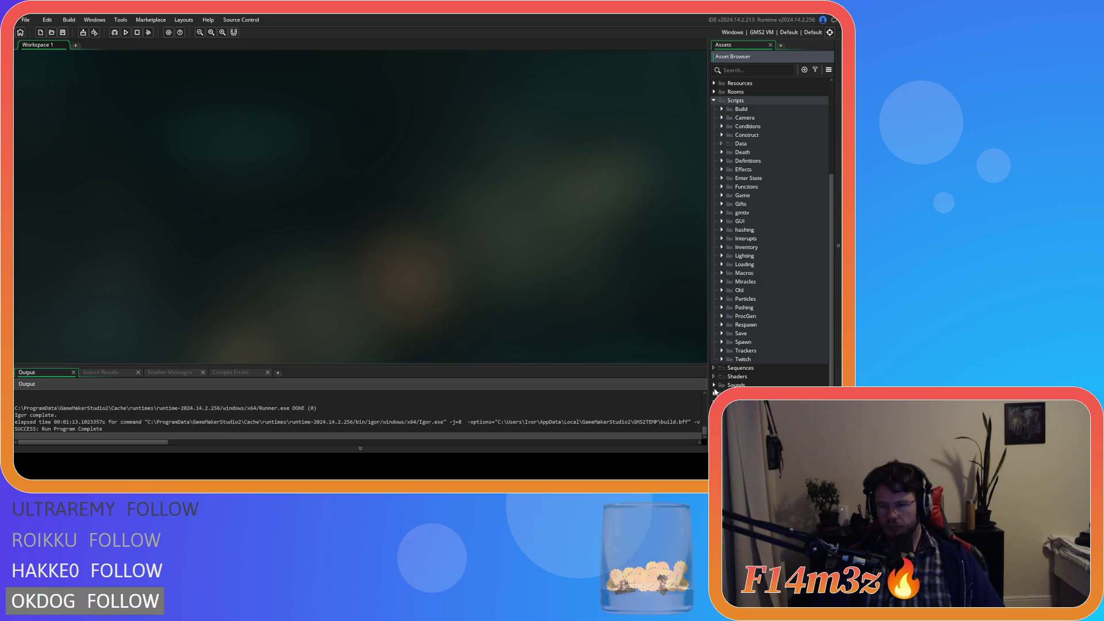
- Open sc_unlock from the Construct folder and select the first icon list's Speed block
click(722, 134)
double_click(755, 178)
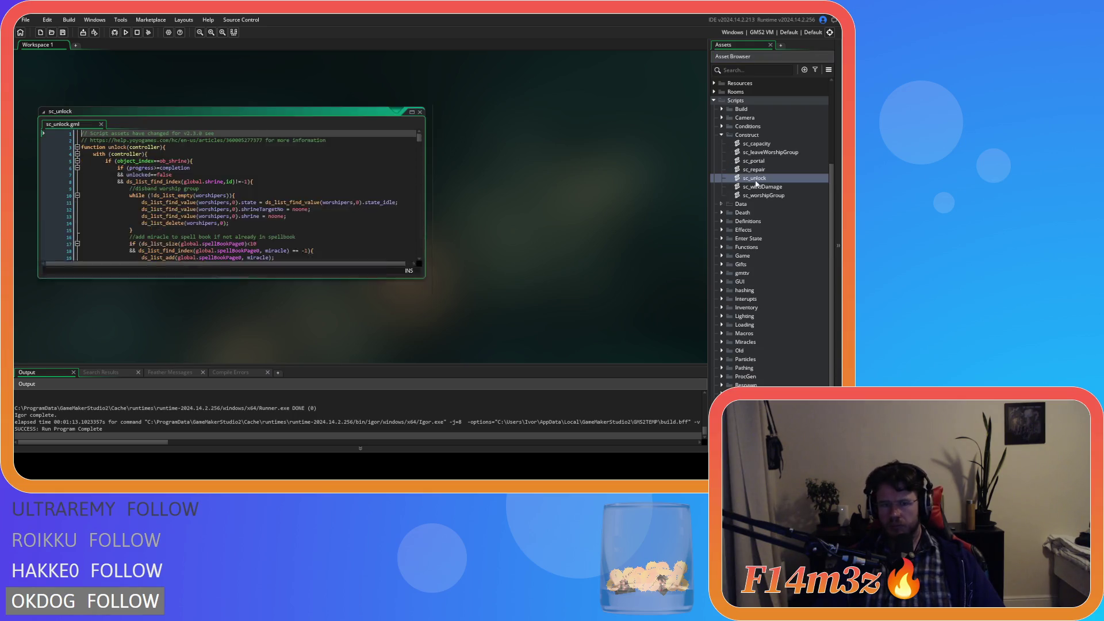
scroll(310, 242, down, 9)
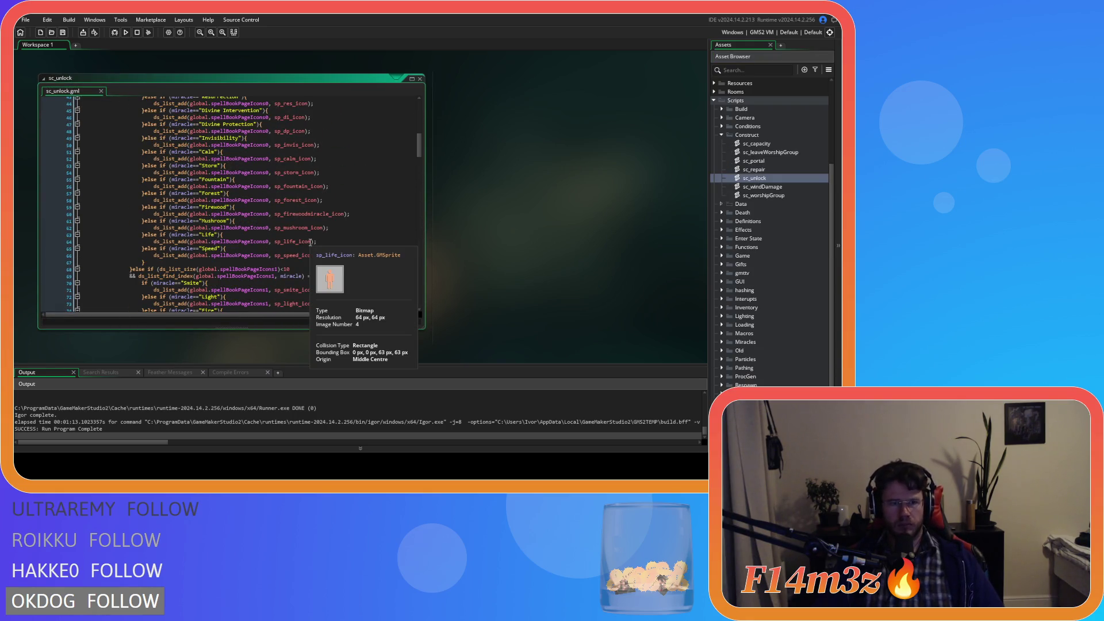
scroll(283, 247, down, 2)
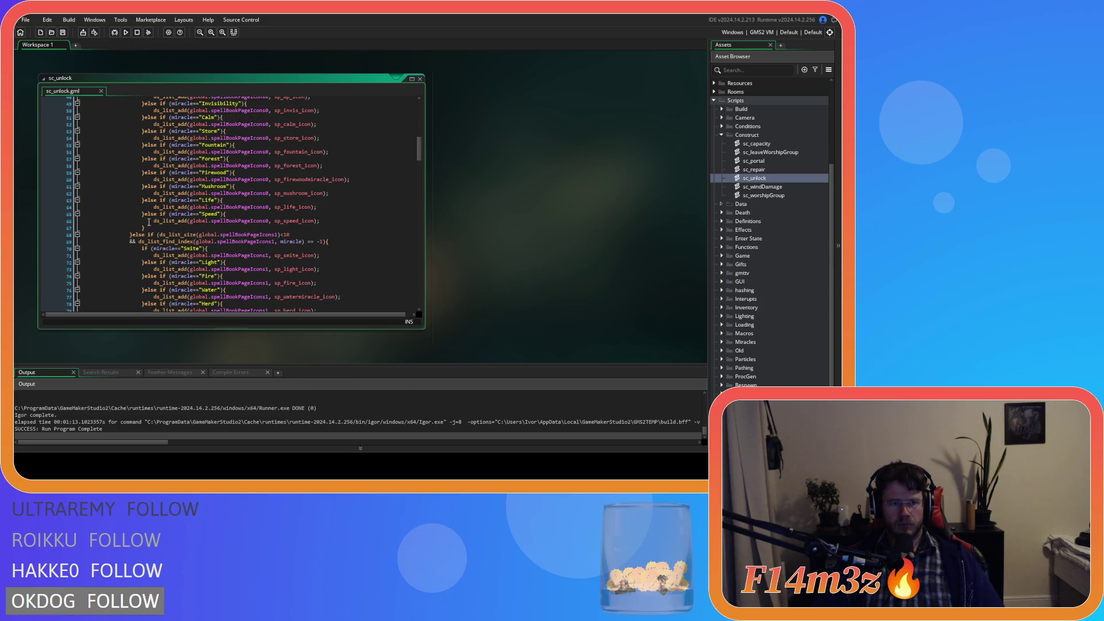
drag(145, 228, 143, 213)
key(ctrl+c)
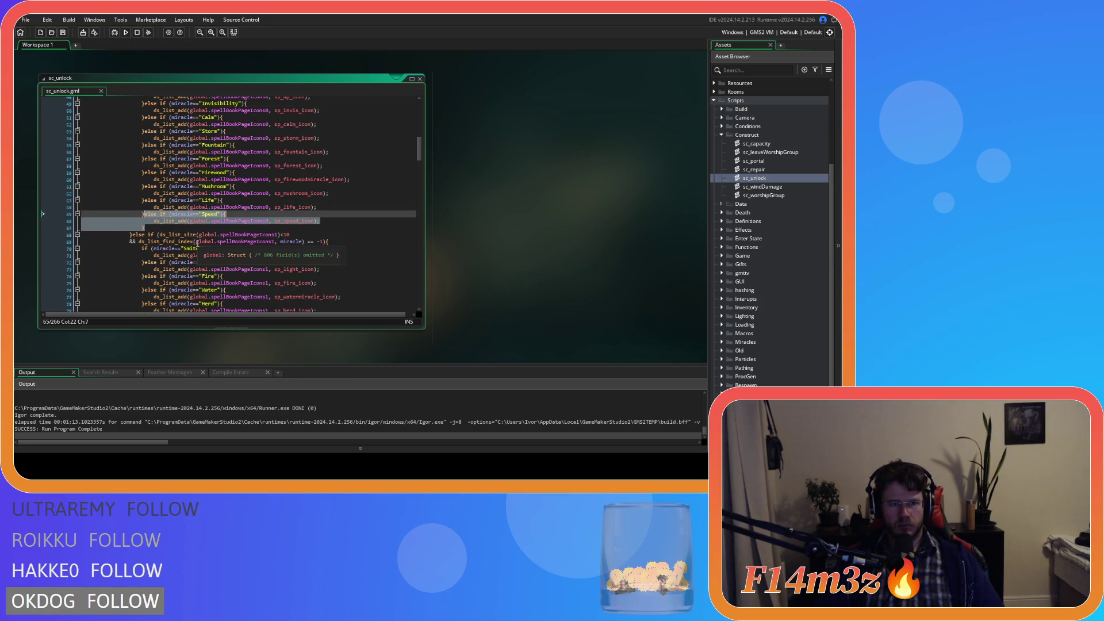
scroll(190, 239, down, 12)
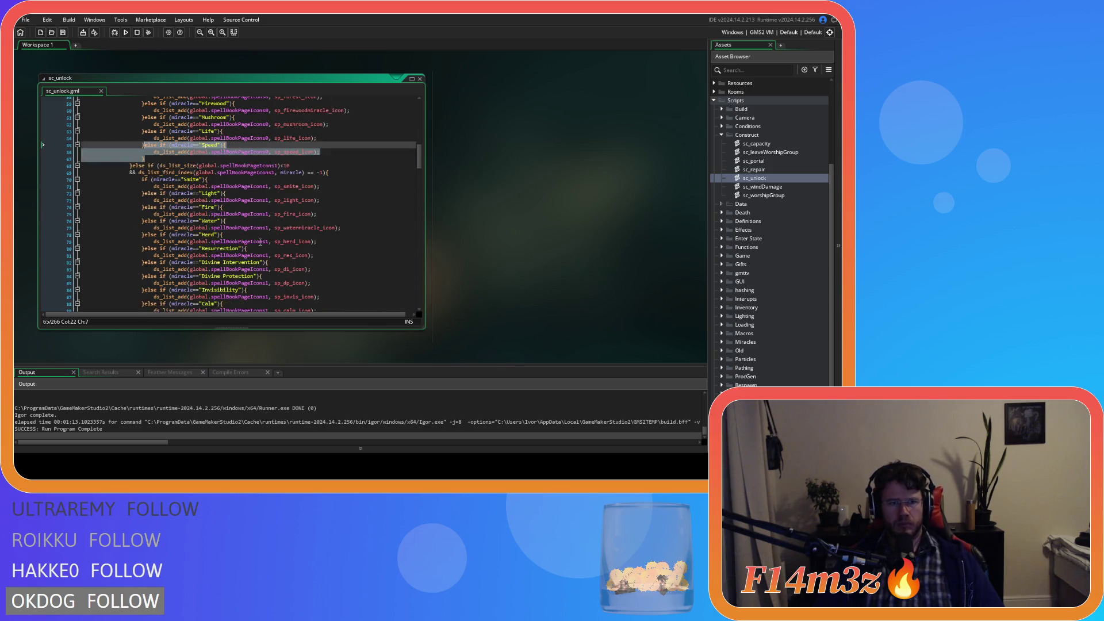
scroll(313, 241, up, 12)
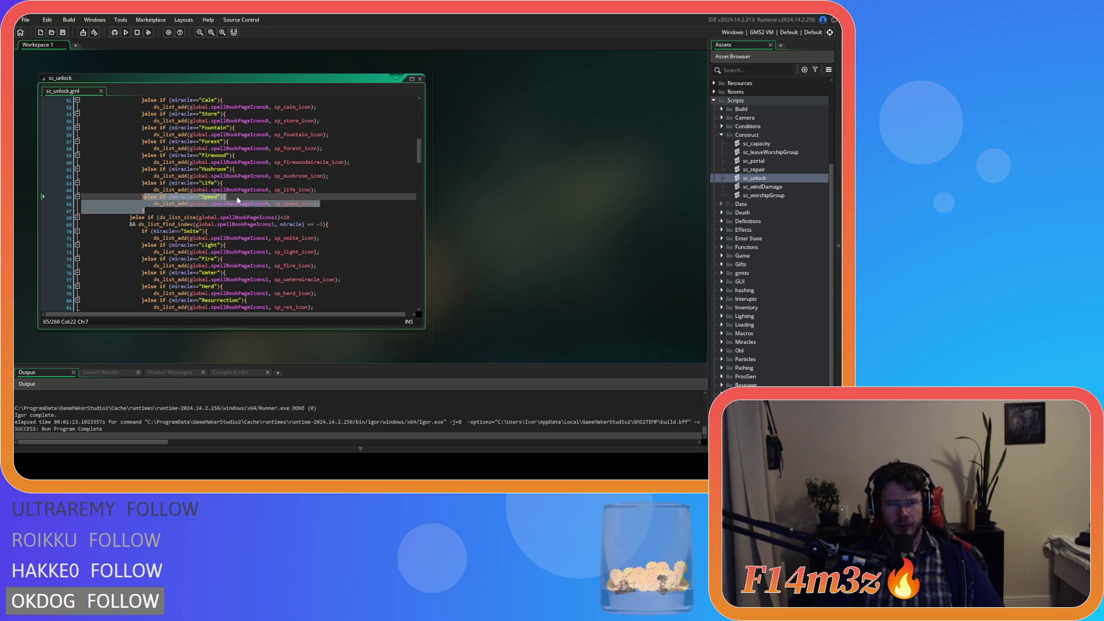
- Cut the Speed block and paste it after the Mushroom entry, above Life
key(Delete)
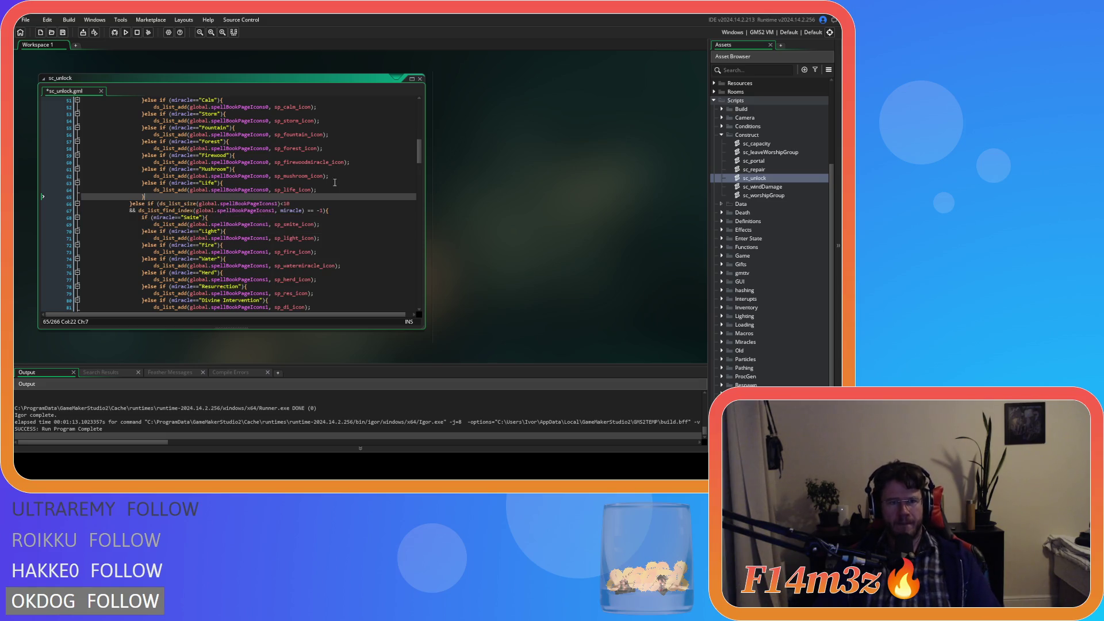
click(350, 176)
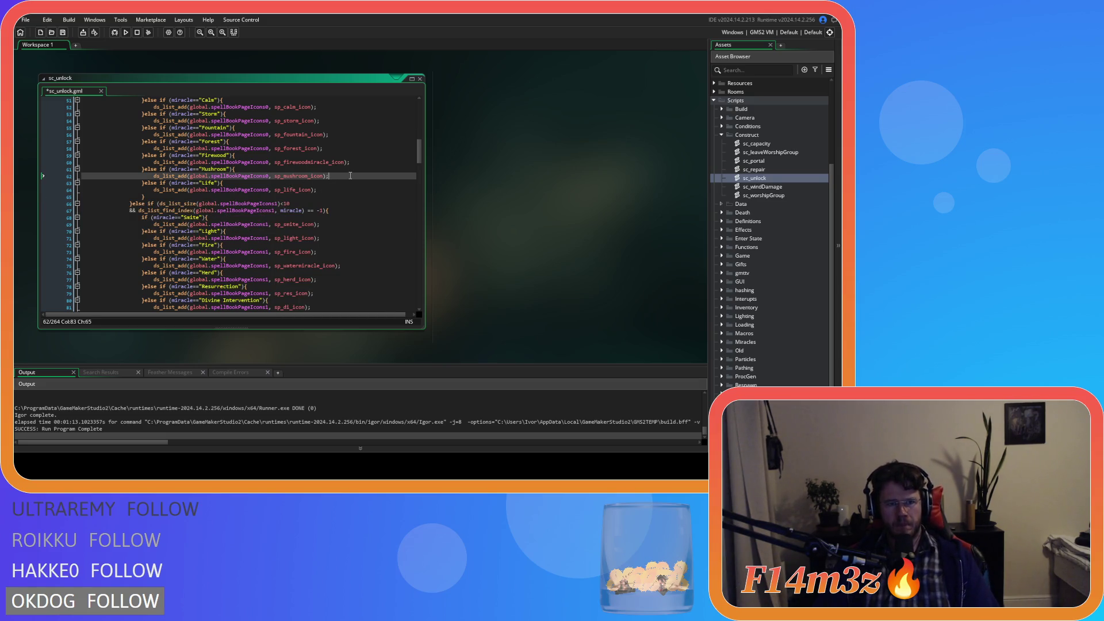
key(Return)
key(ctrl+v)
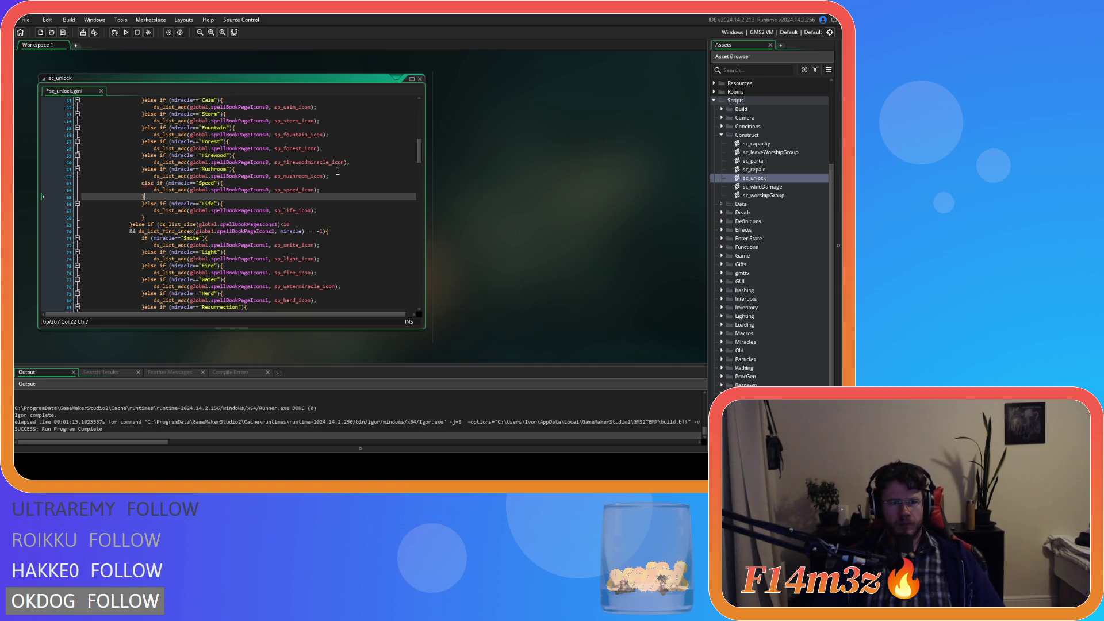
click(139, 184)
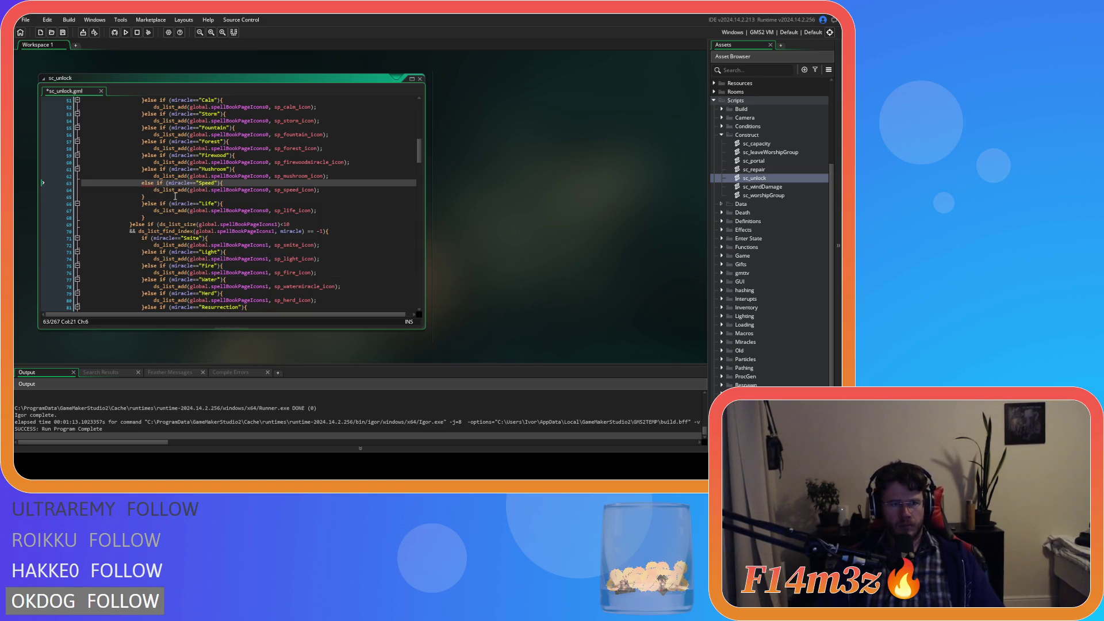
key(BackSpace)
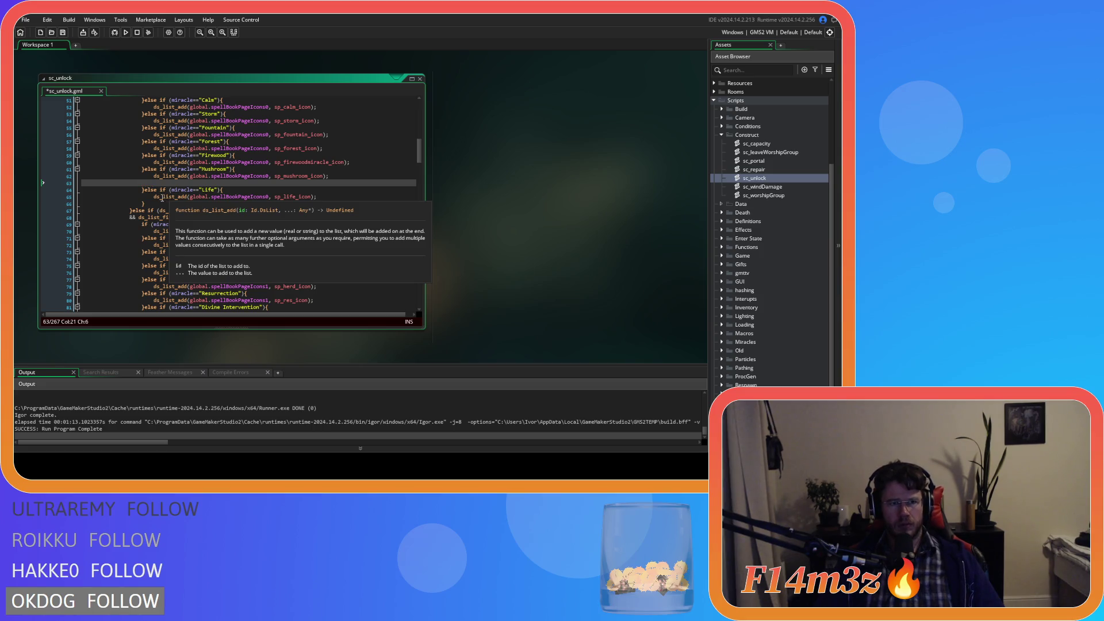
key(ctrl+z)
key(ctrl+z)
key(ctrl+z)
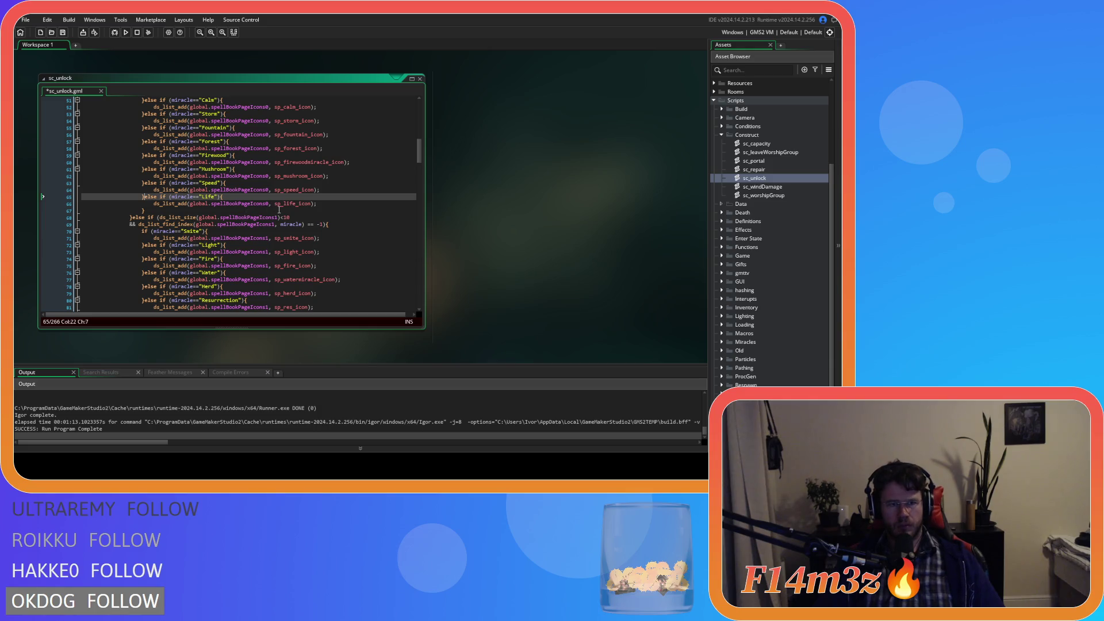
- Move the Speed block above Life in the second and third icon lists
scroll(280, 209, down, 9)
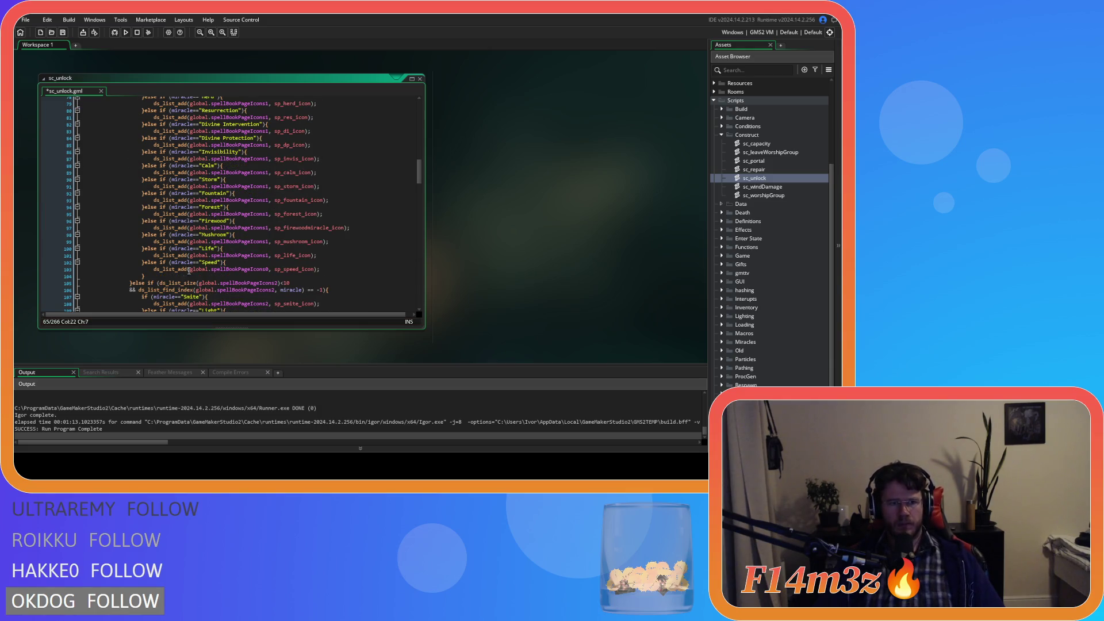
drag(148, 278, 148, 266)
key(Delete)
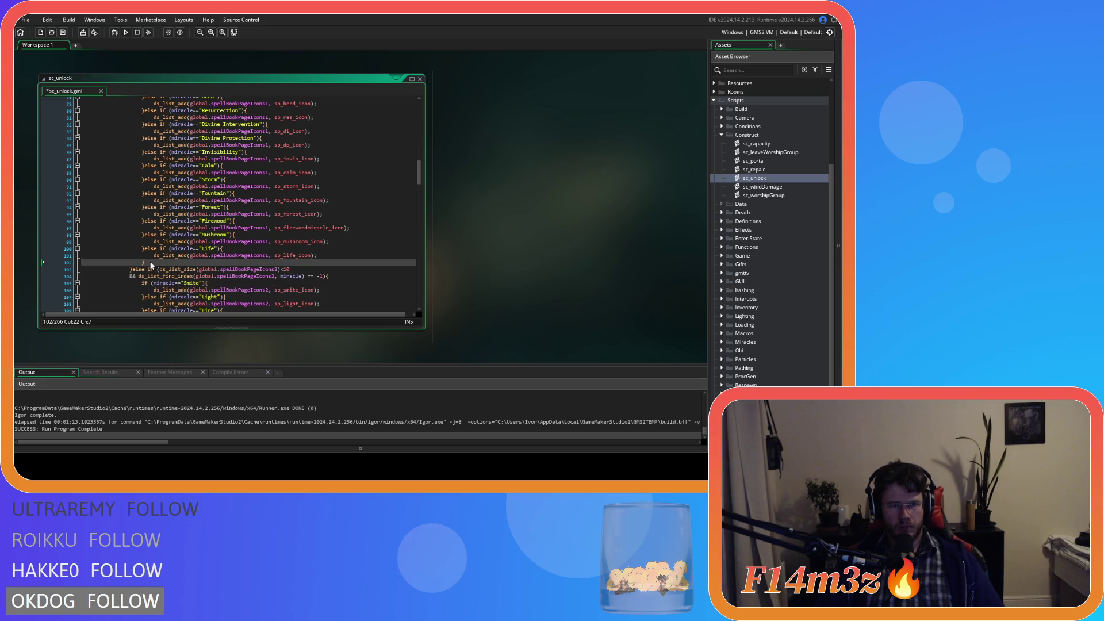
click(146, 252)
key(ctrl+v)
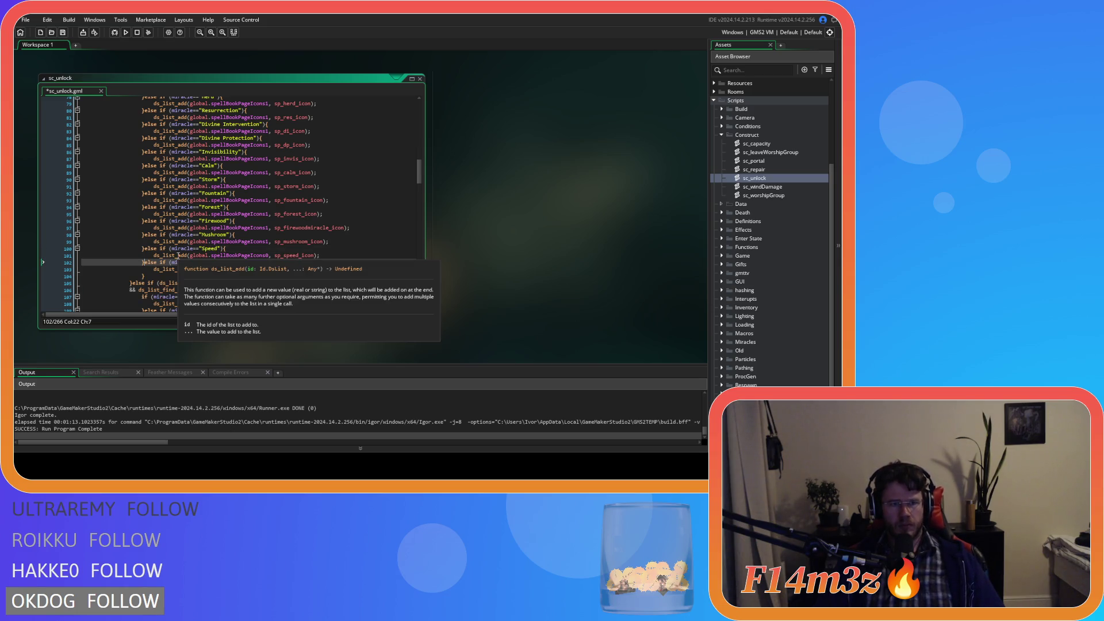
scroll(203, 256, down, 7)
scroll(202, 254, down, 4)
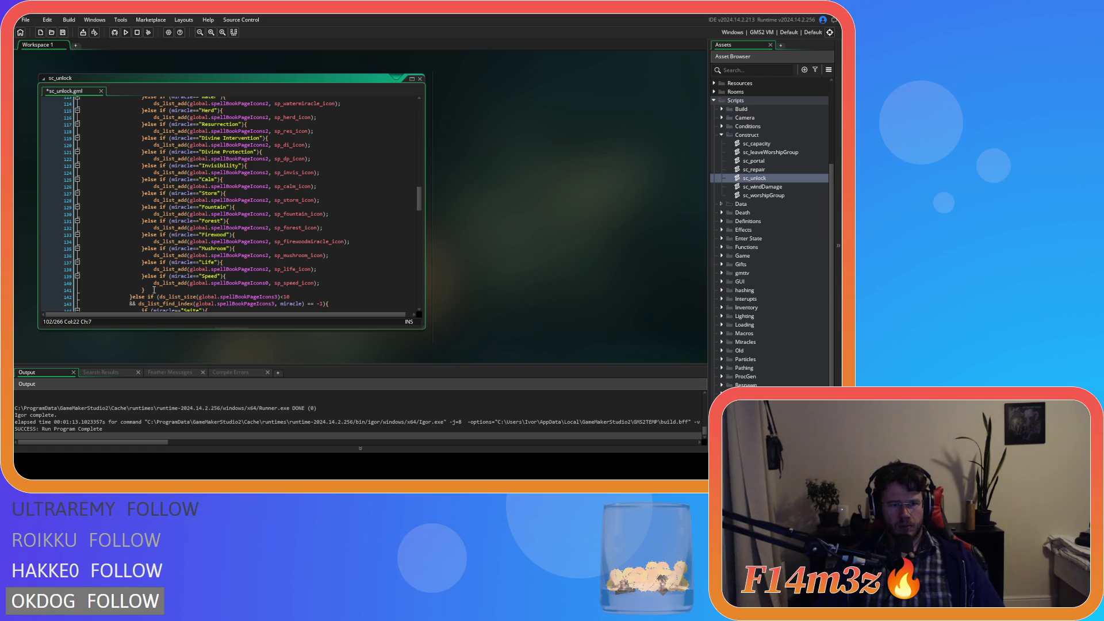
drag(147, 290, 148, 277)
key(Delete)
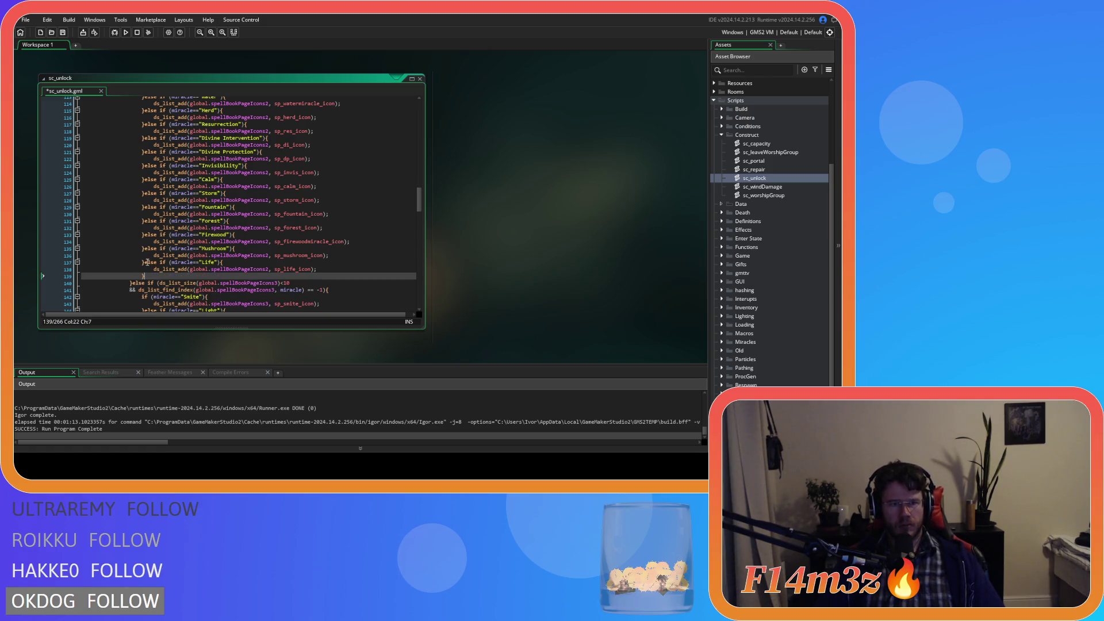
click(146, 262)
key(ctrl+v)
- Move the fourth icon list's Speed block above its Life entry too
scroll(210, 286, down, 3)
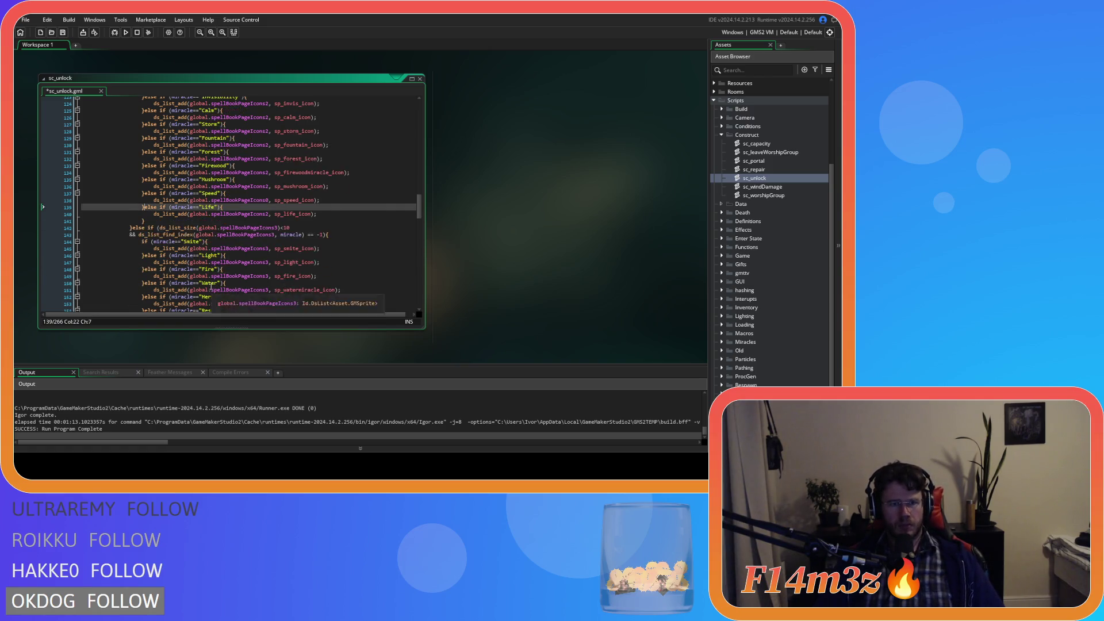
scroll(210, 286, down, 9)
drag(154, 290, 155, 273)
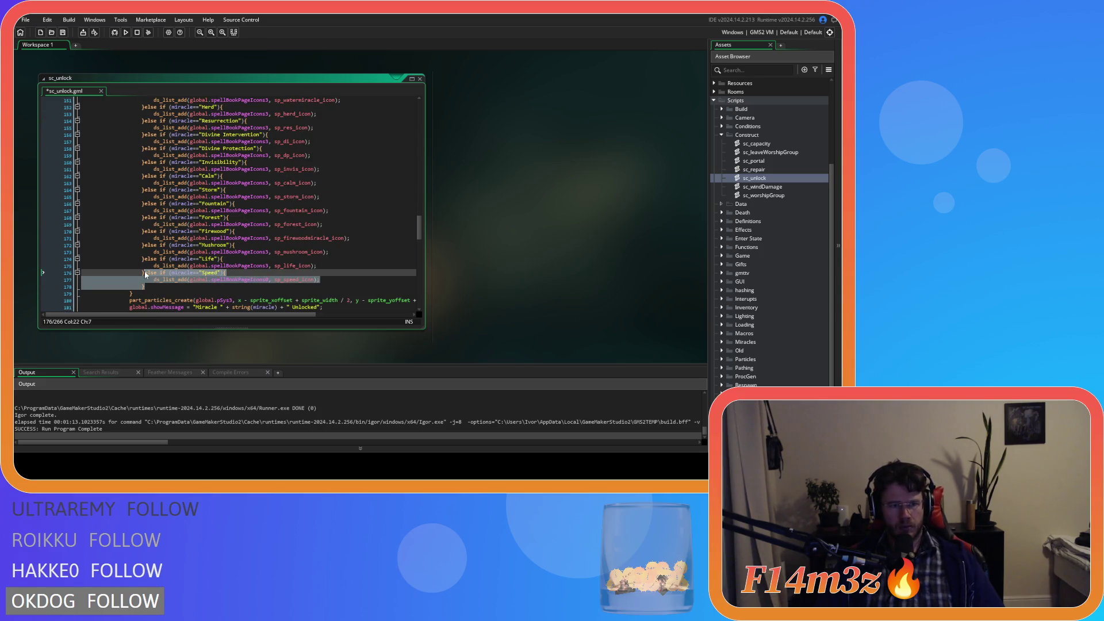
key(Delete)
click(146, 259)
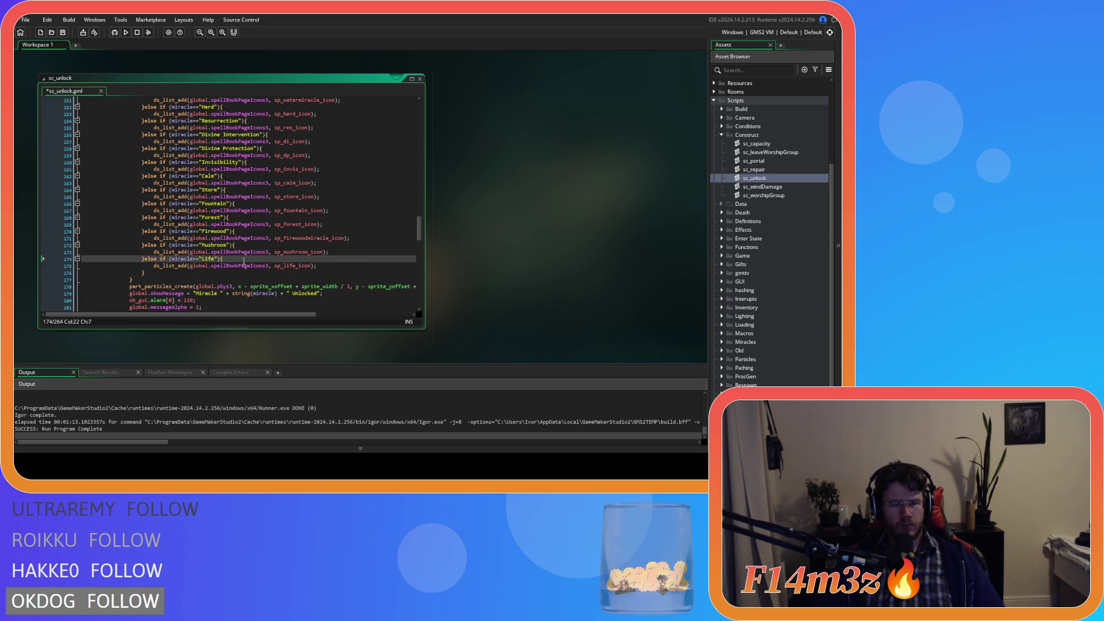
key(ctrl+v)
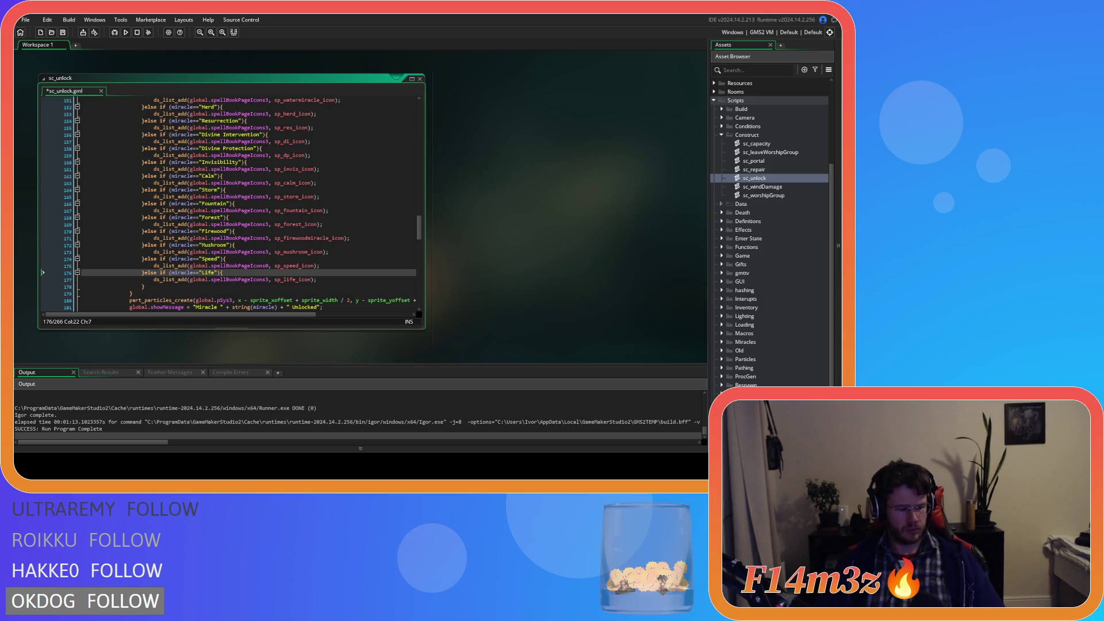
- Save sc_unlock with Ctrl+S and review the Mushroom, Speed, Life ordering
click(286, 246)
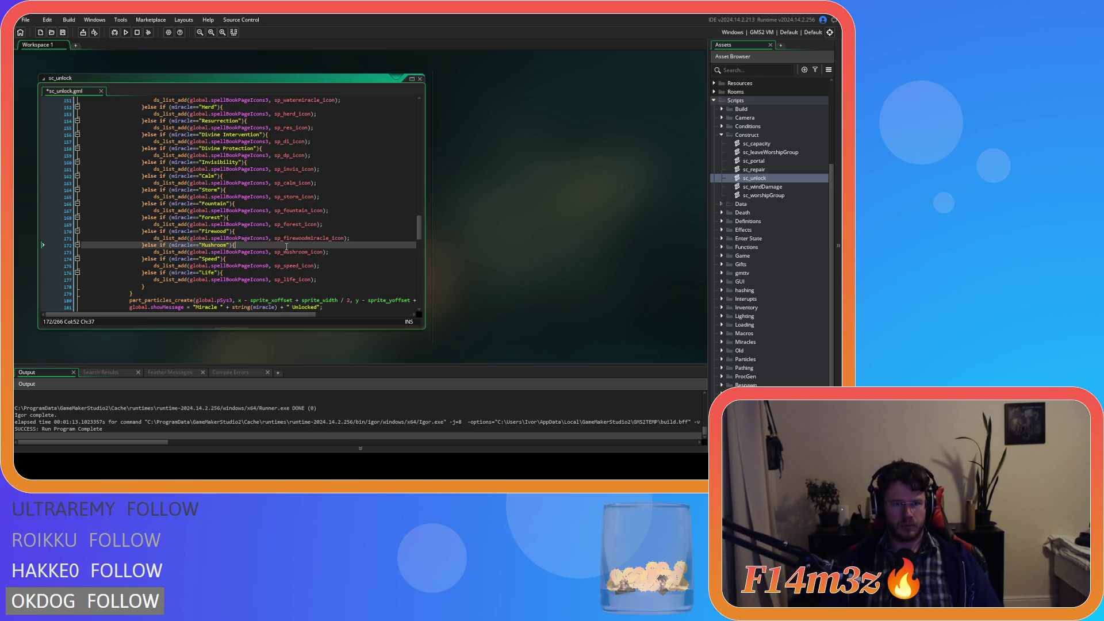
key(ctrl+s)
click(301, 211)
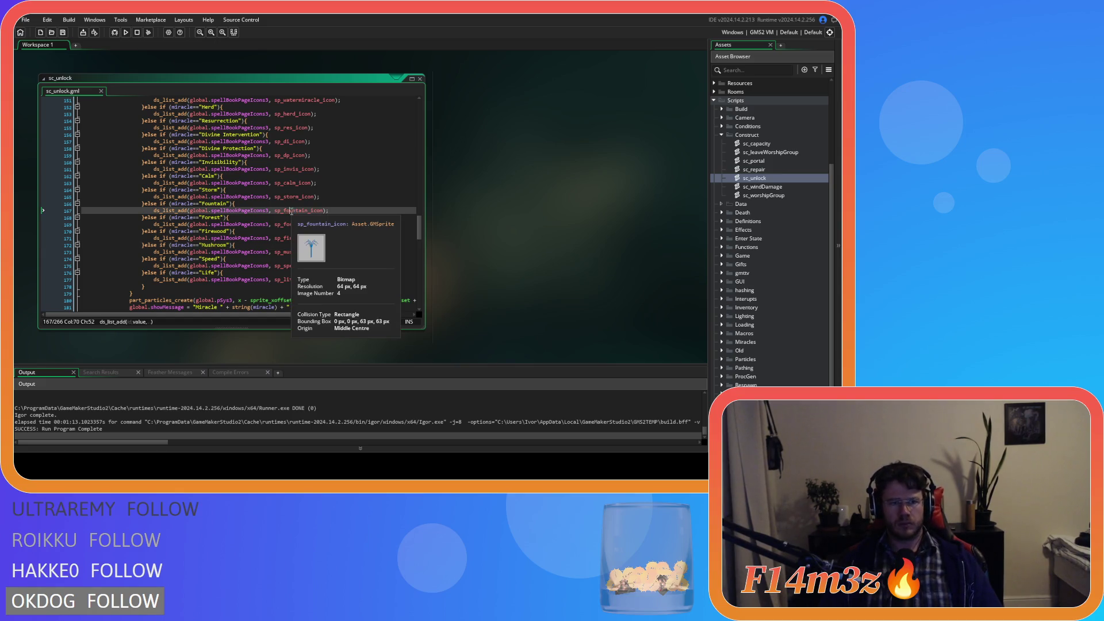
scroll(238, 215, up, 15)
scroll(237, 214, up, 20)
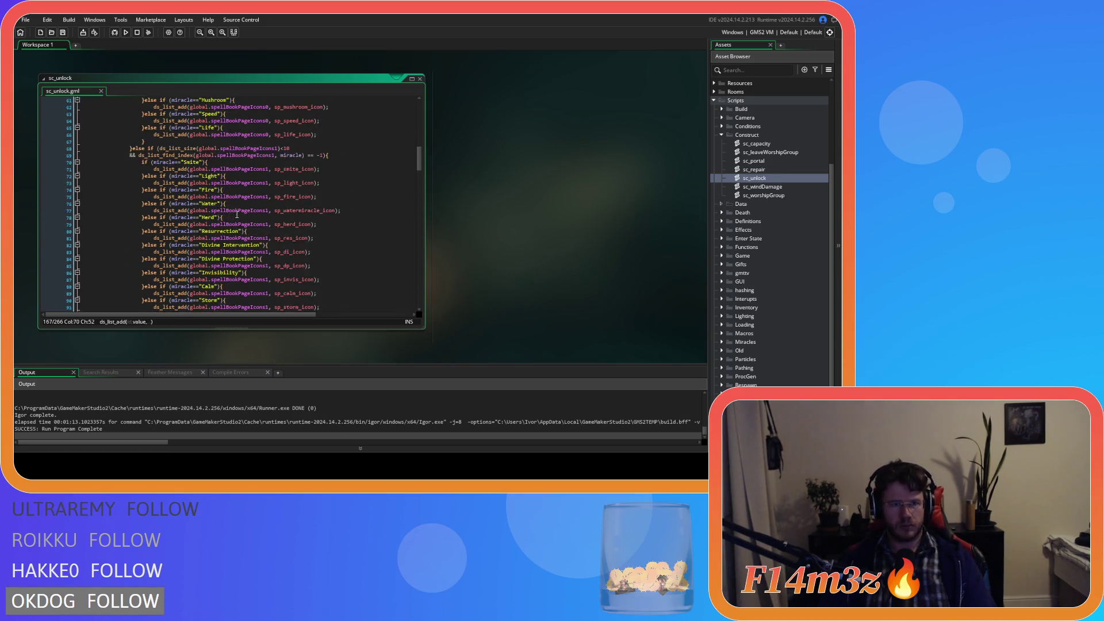
scroll(237, 214, down, 9)
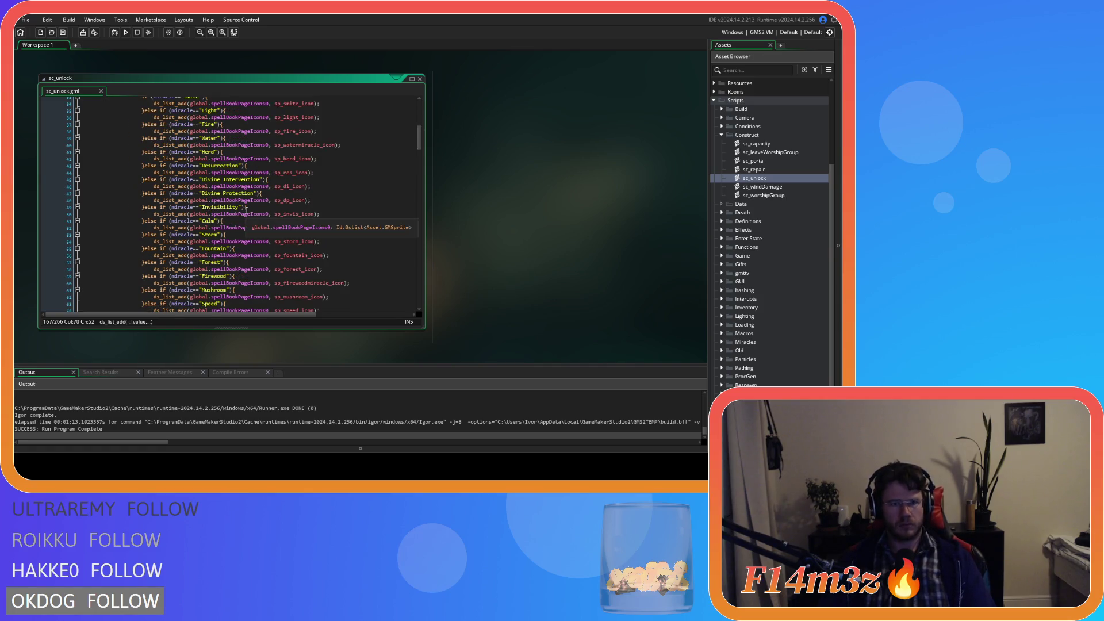
click(276, 232)
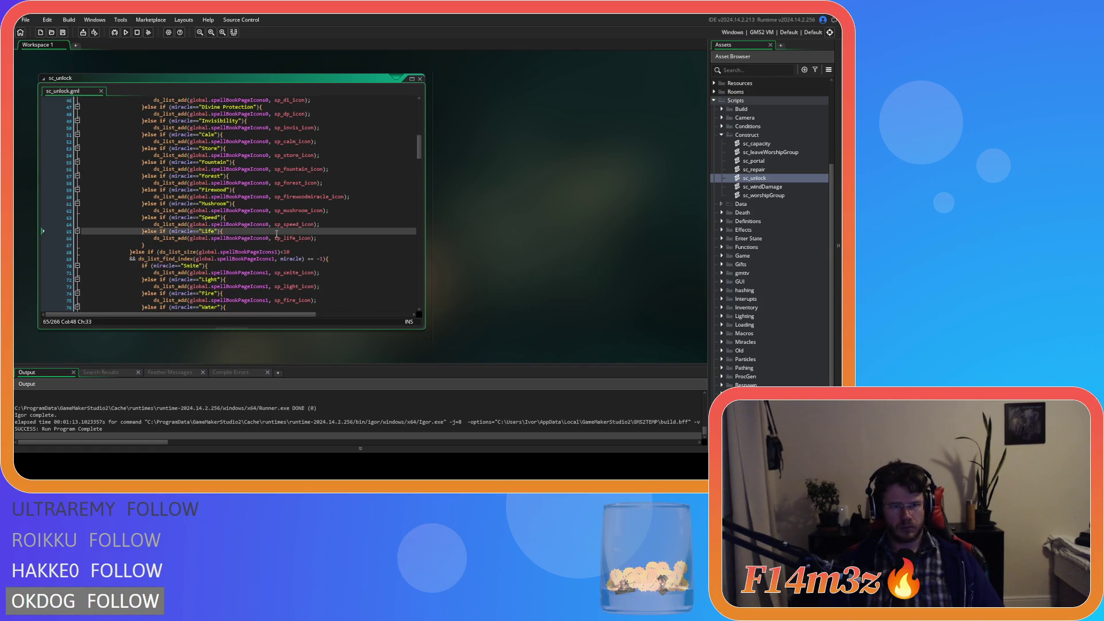
click(339, 223)
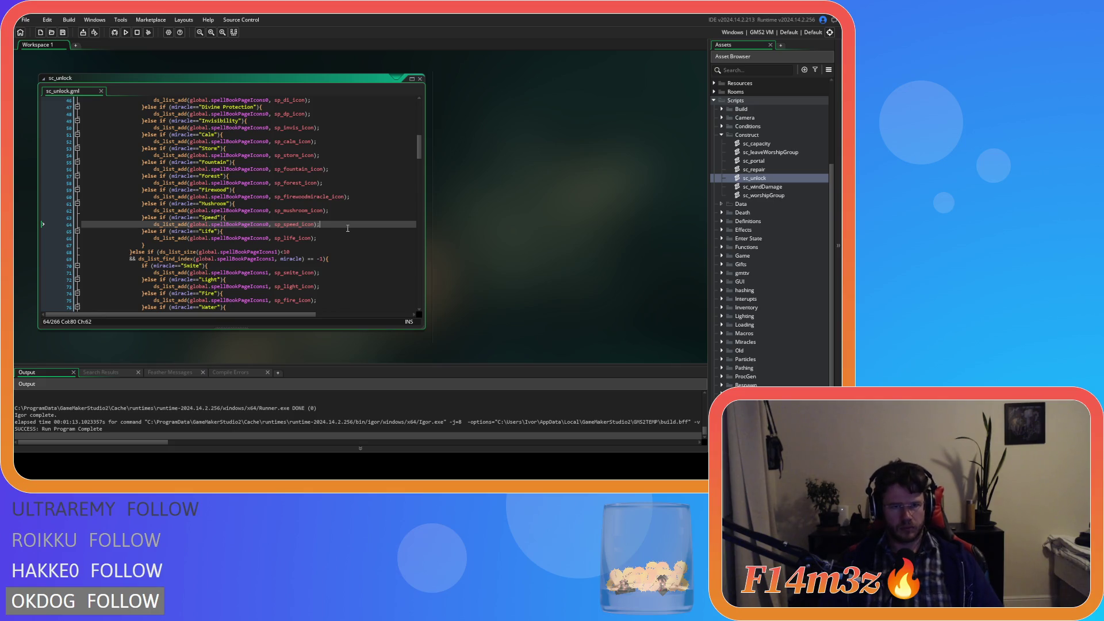
- Add a Haste branch with sp_haste_icon after Speed in the first spellbook icon list
drag(347, 228, 142, 219)
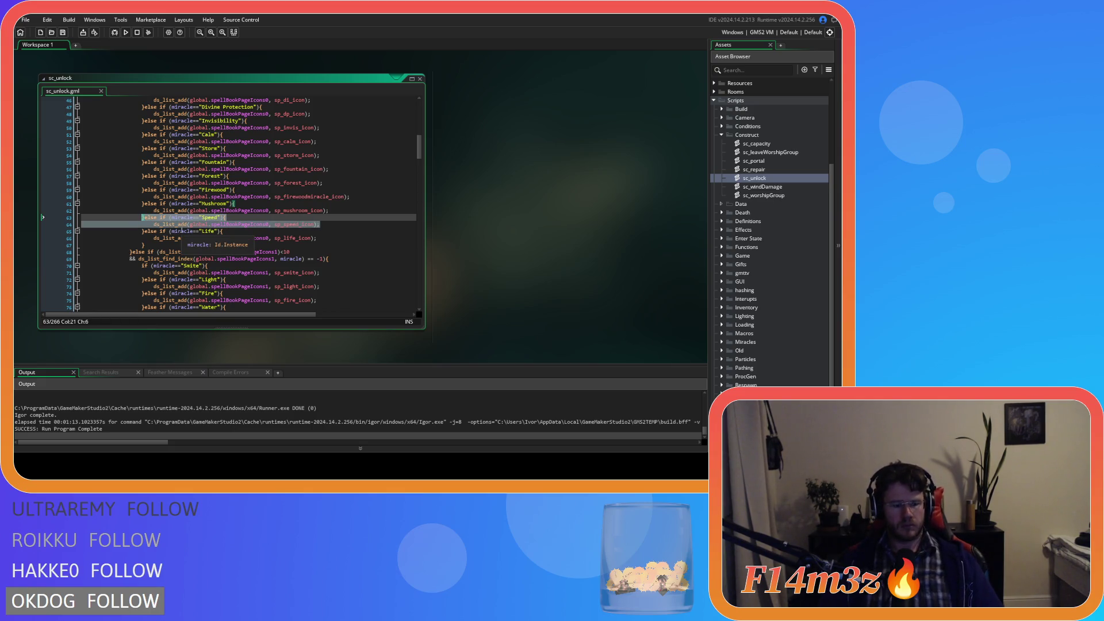
key(ctrl+d)
double_click(210, 231)
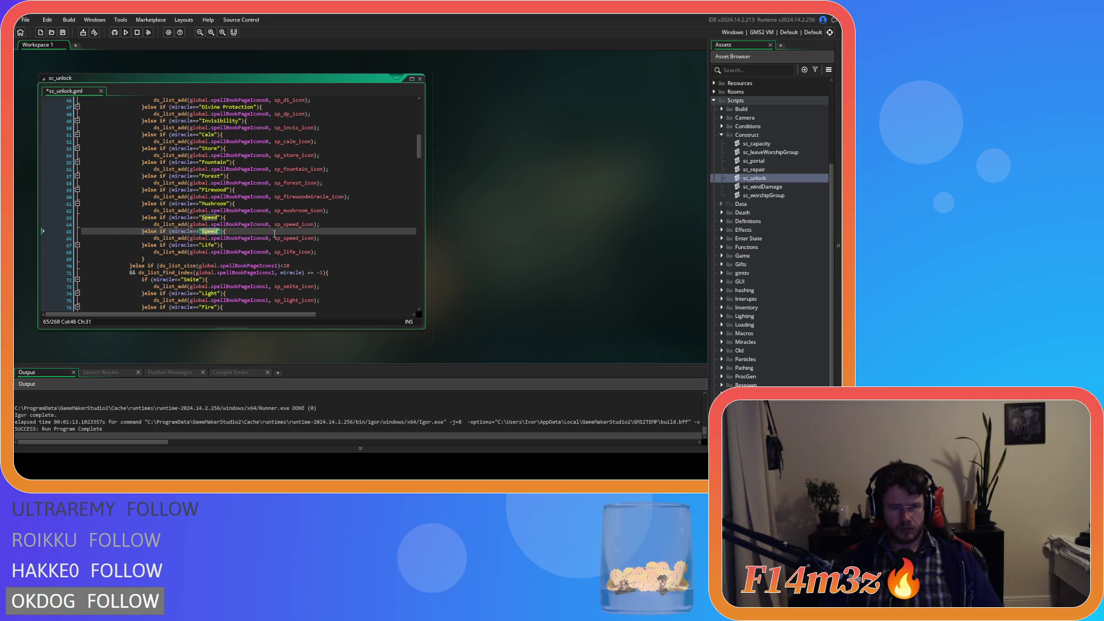
text(Haste)
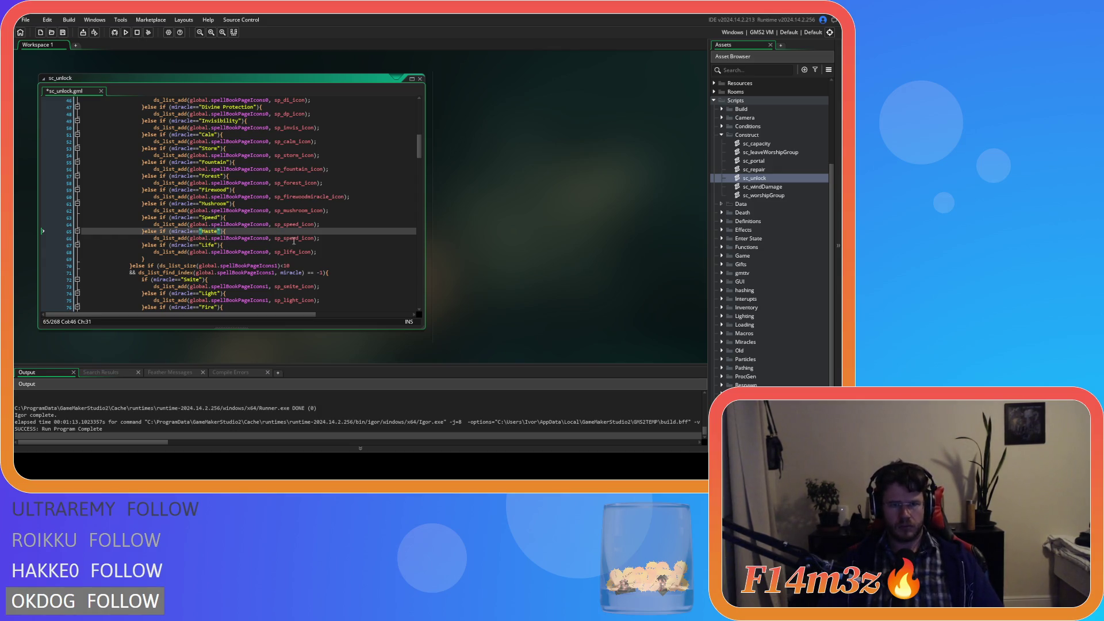
double_click(290, 238)
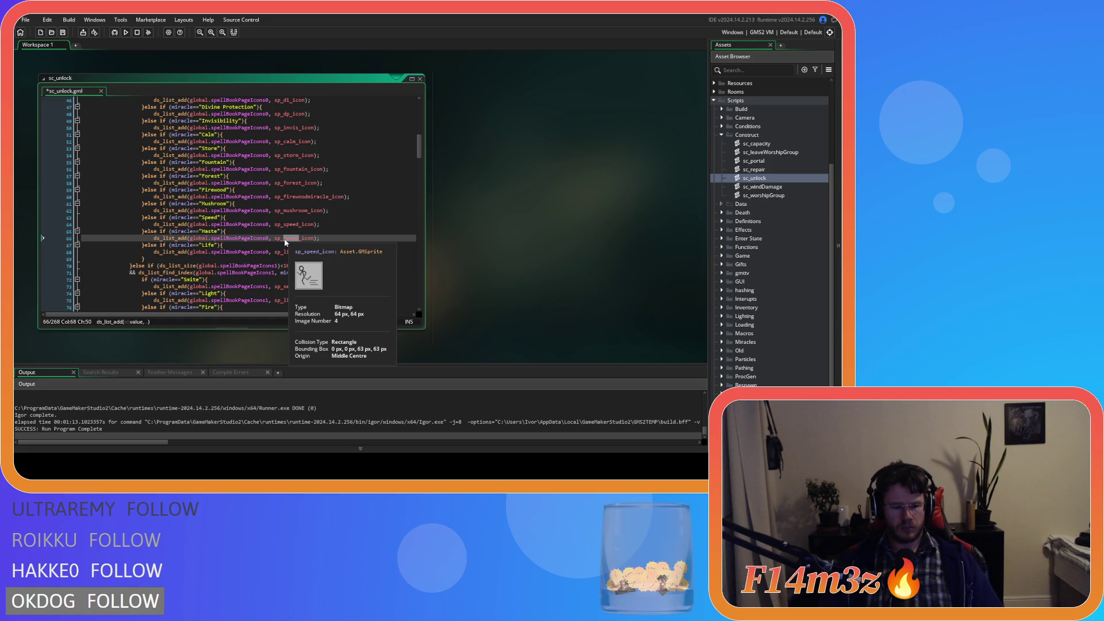
text(haste)
- Add the same Haste branch with sp_haste_icon below Speed in the second icon list
scroll(315, 246, down, 12)
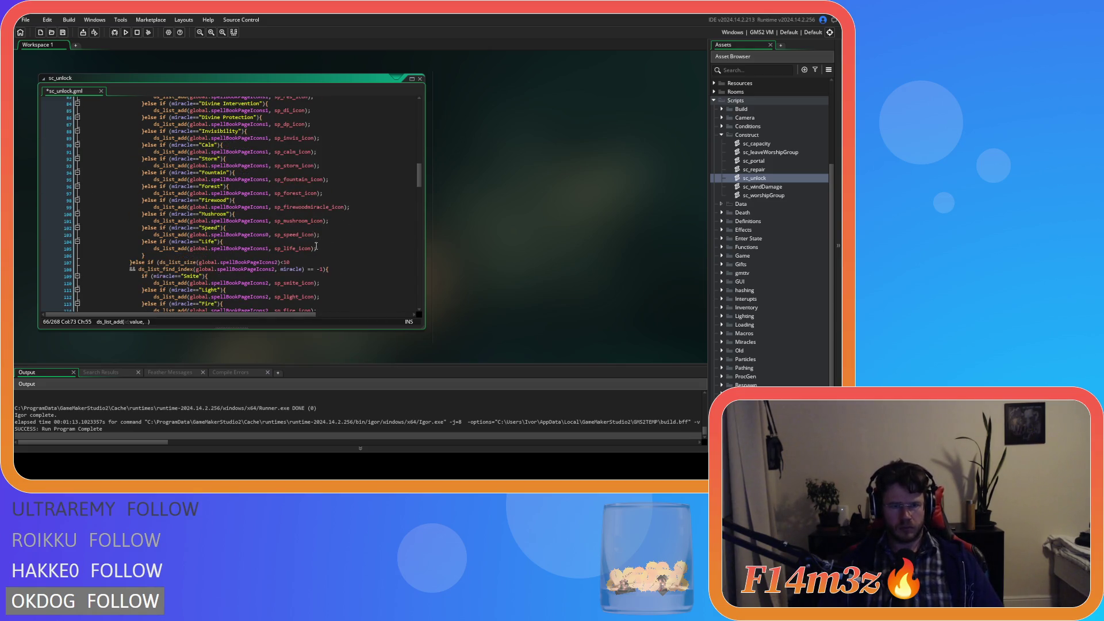
drag(323, 233, 82, 227)
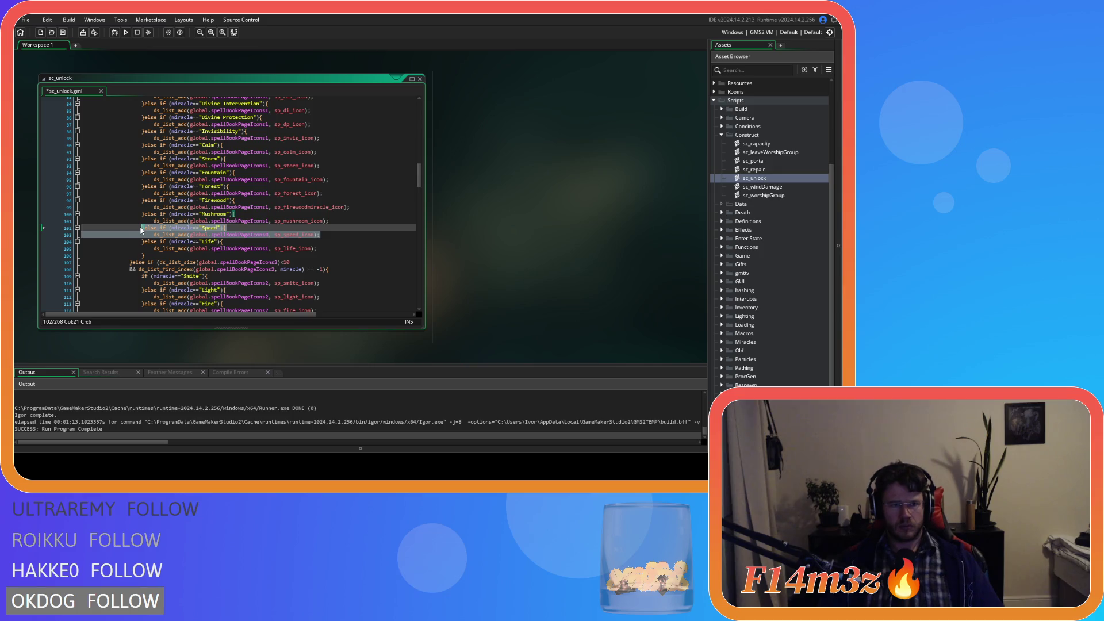
key(ctrl+d)
double_click(205, 240)
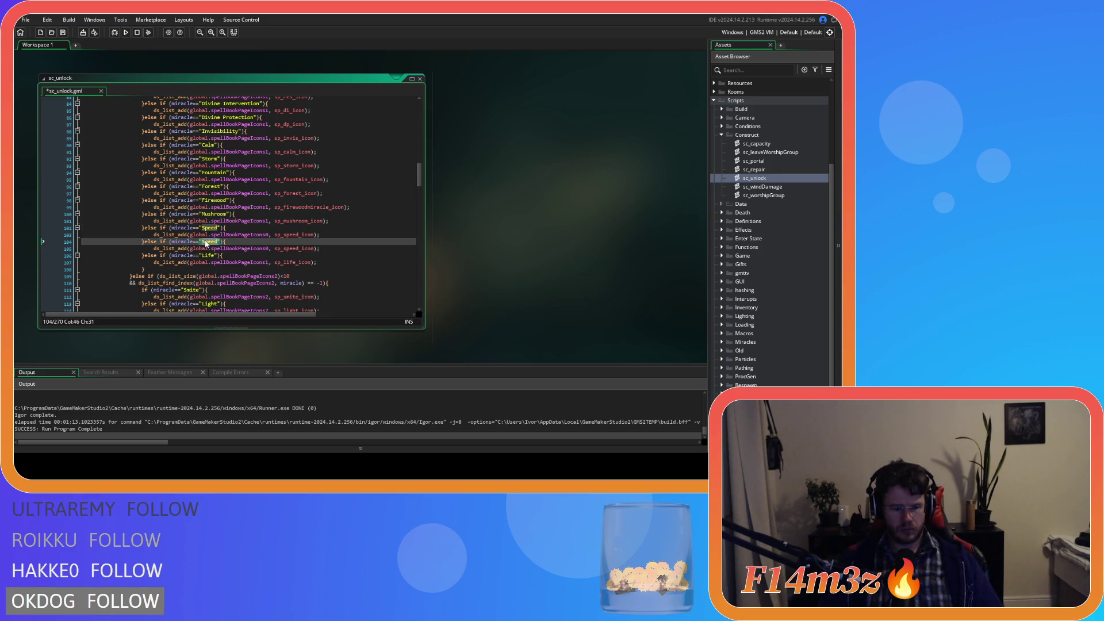
text(Haste)
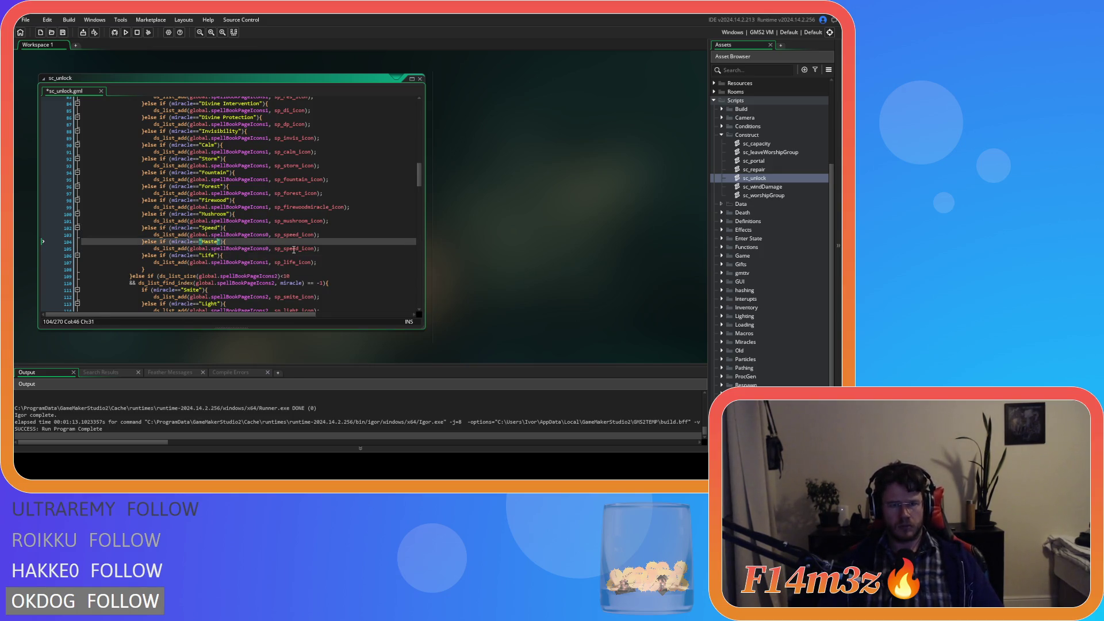
drag(283, 249, 297, 250)
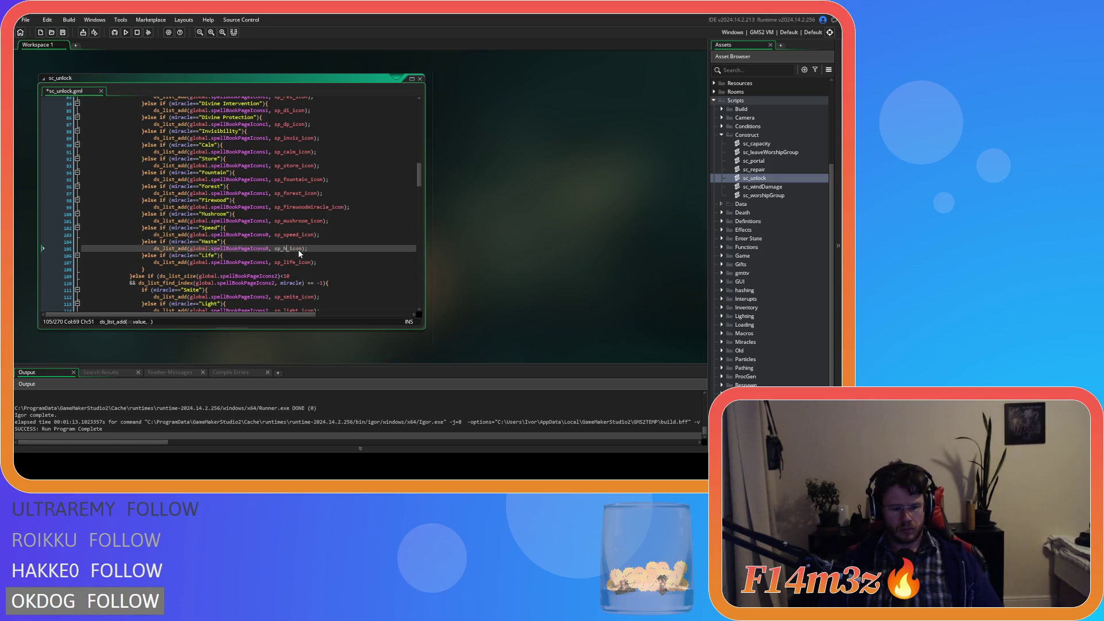
text(haste)
- Duplicate Speed as a Haste / sp_haste_icon branch in the third list and save sc_unlock
scroll(310, 259, down, 4)
scroll(310, 259, down, 7)
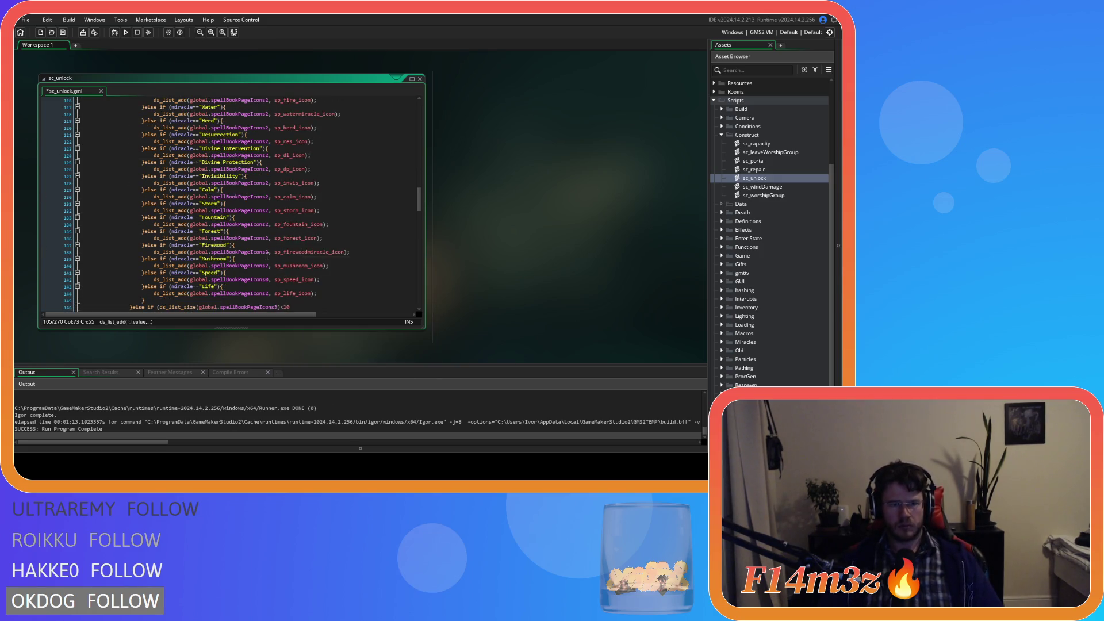
drag(326, 280, 141, 273)
key(ctrl+d)
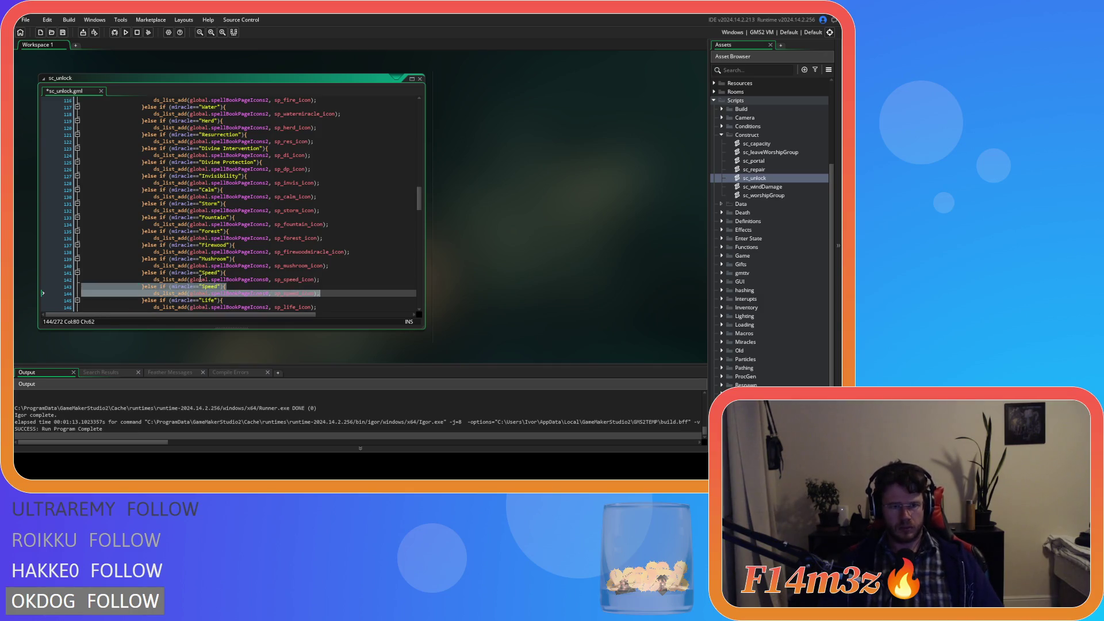
click(208, 287)
double_click(208, 286)
text(Haste)
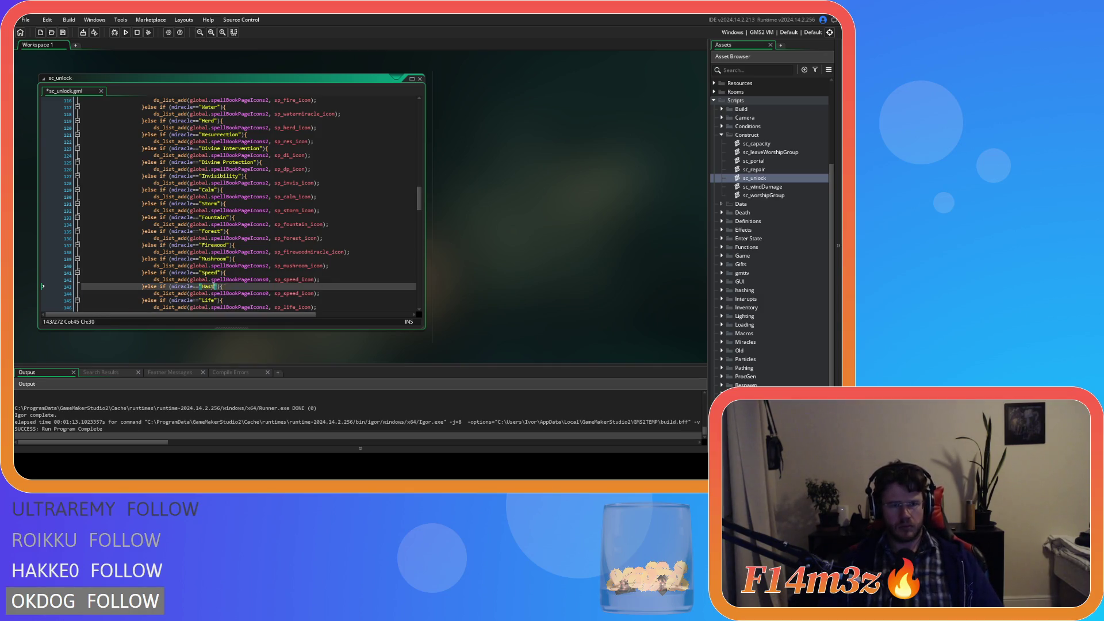
double_click(289, 294)
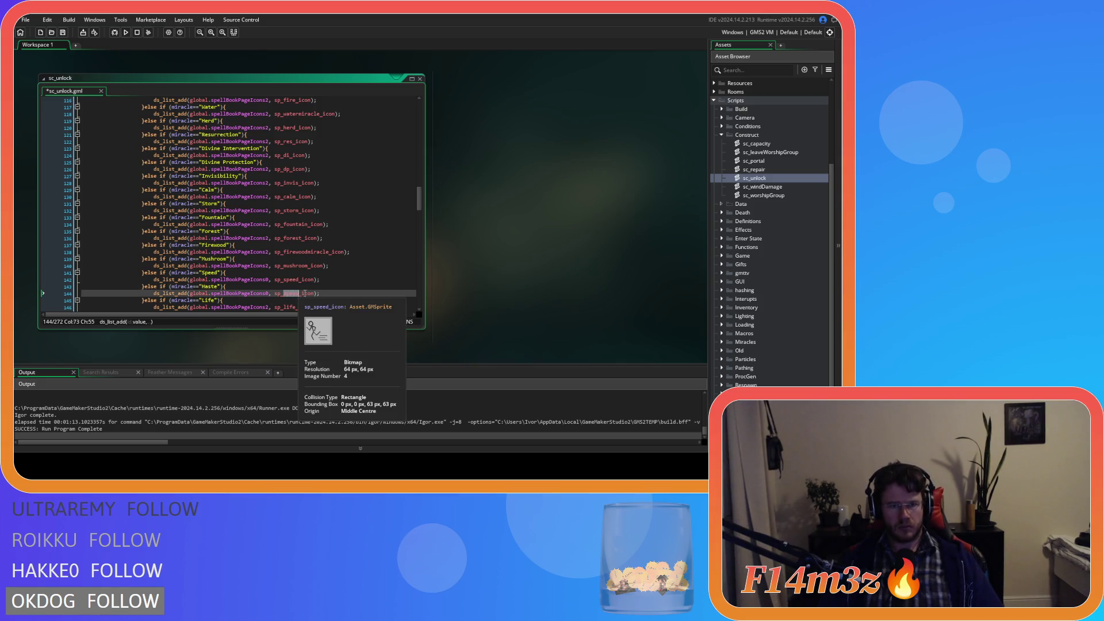
text(hast)
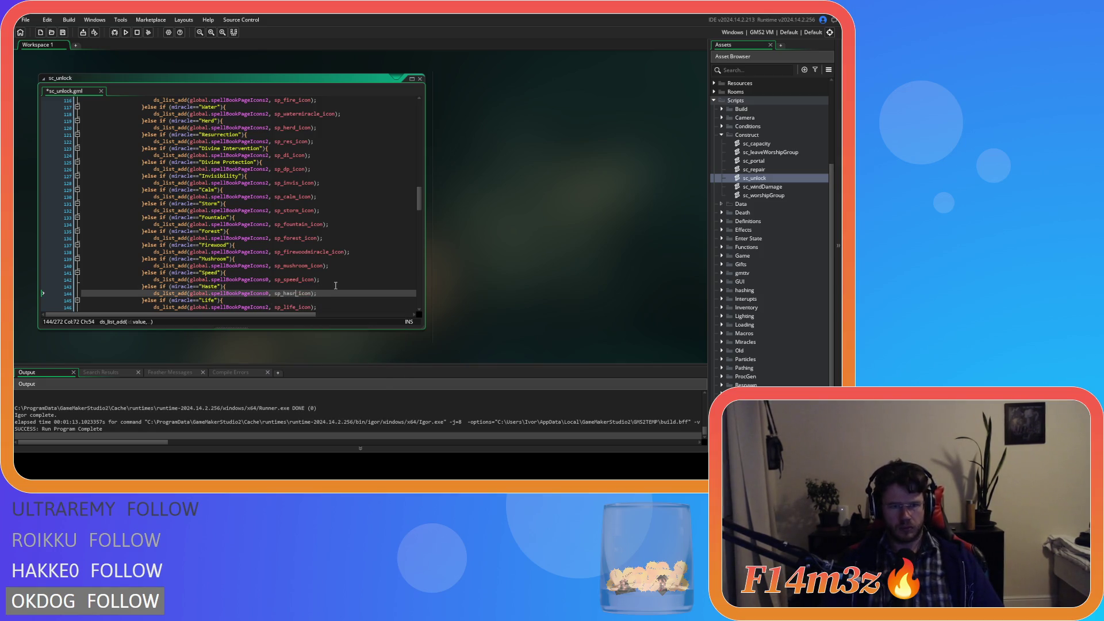
text(e)
key(ctrl+s)
- Add the Haste branch with sp_haste_icon to the last icon list and save again
scroll(217, 230, down, 8)
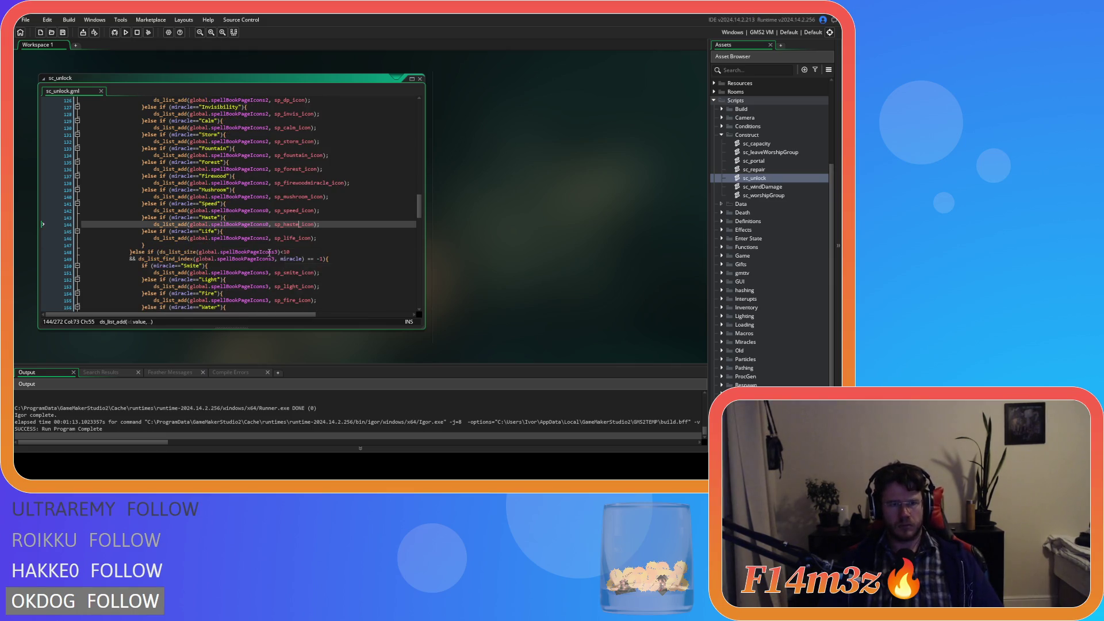
scroll(218, 230, down, 8)
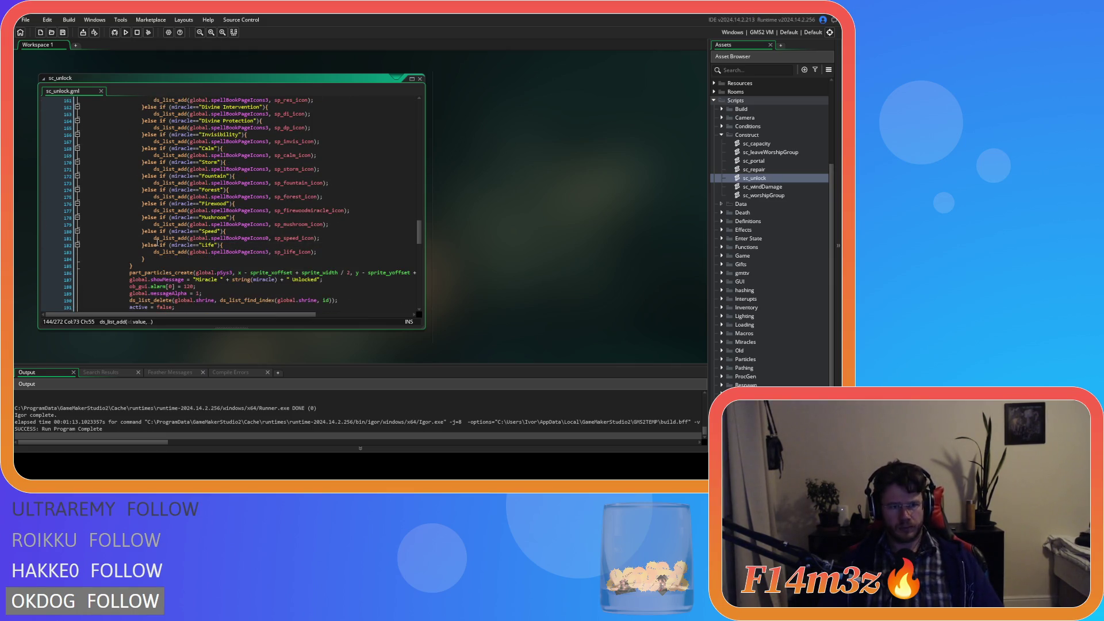
drag(329, 239, 81, 232)
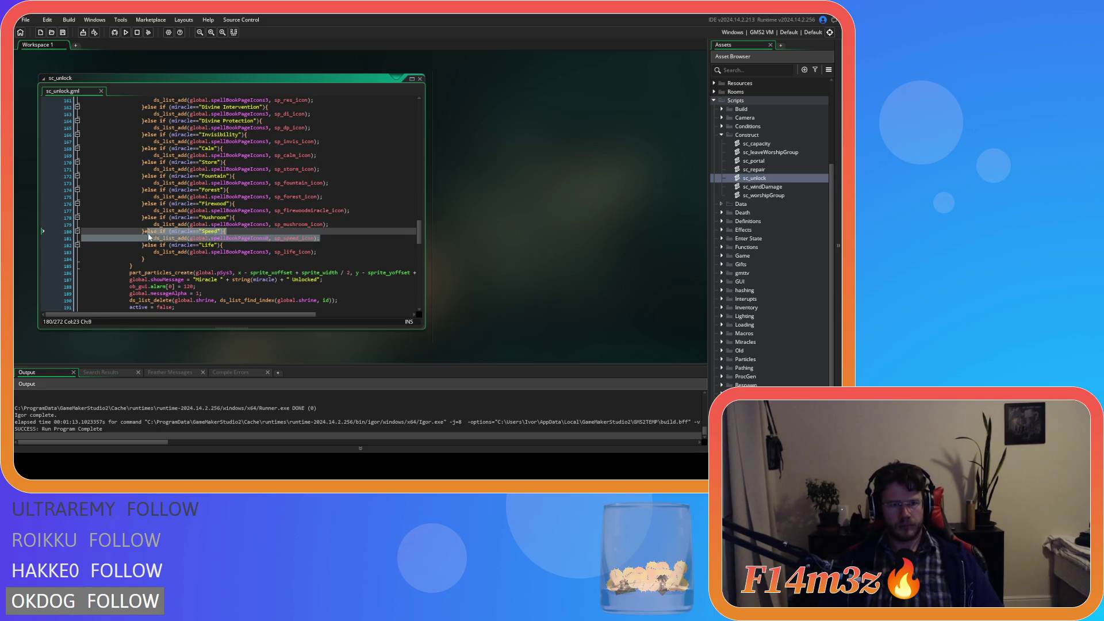
key(ctrl+d)
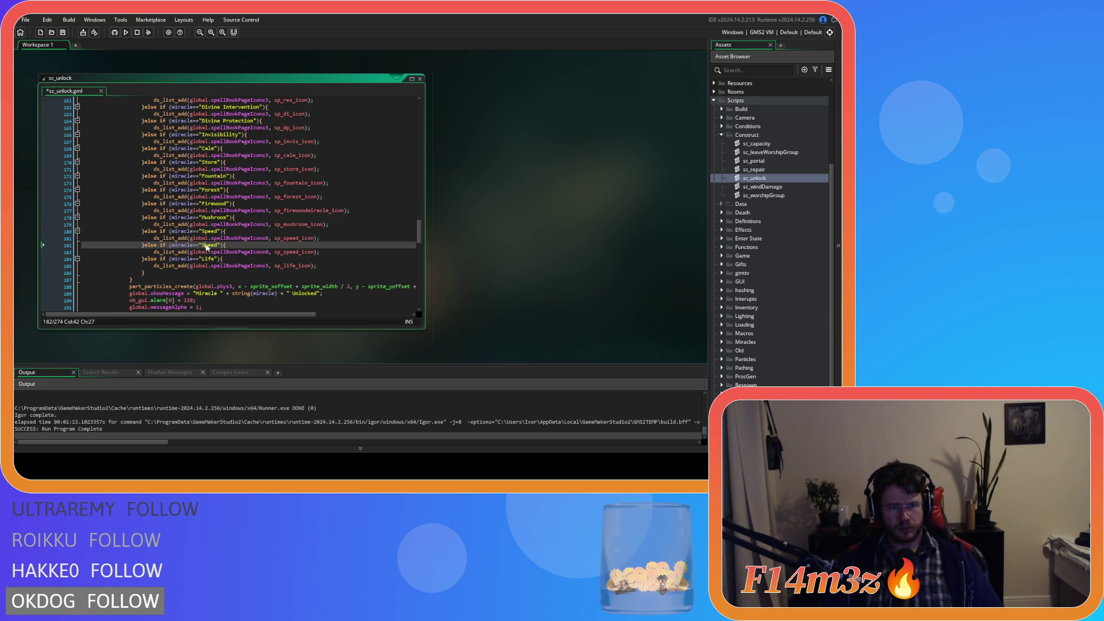
double_click(208, 245)
text(Haste)
double_click(294, 252)
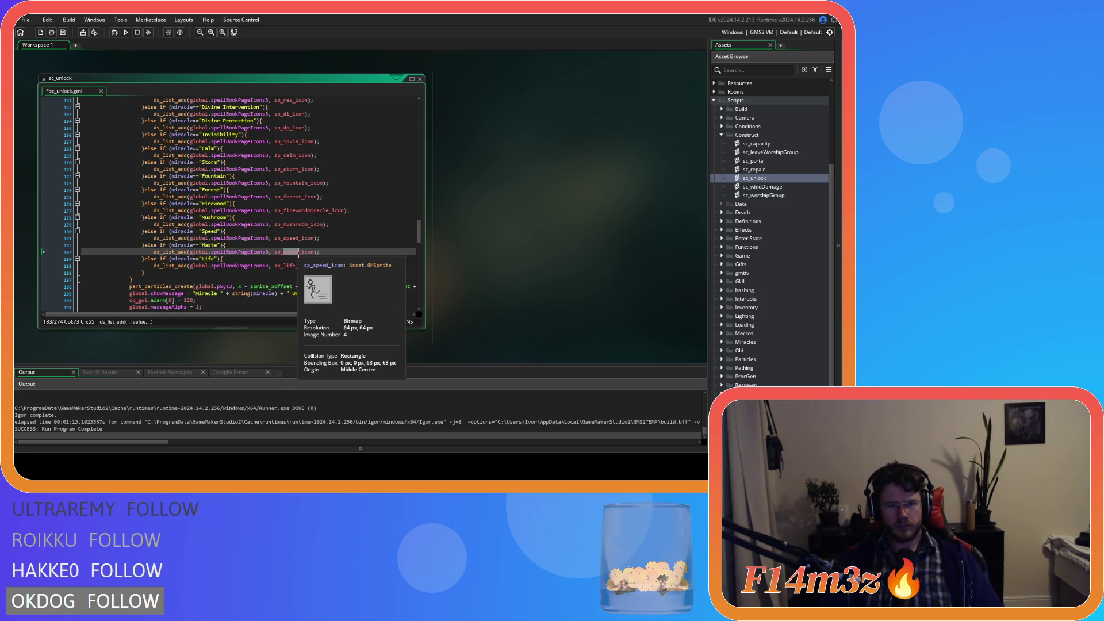
text(haste)
key(End)
key(ctrl+s)
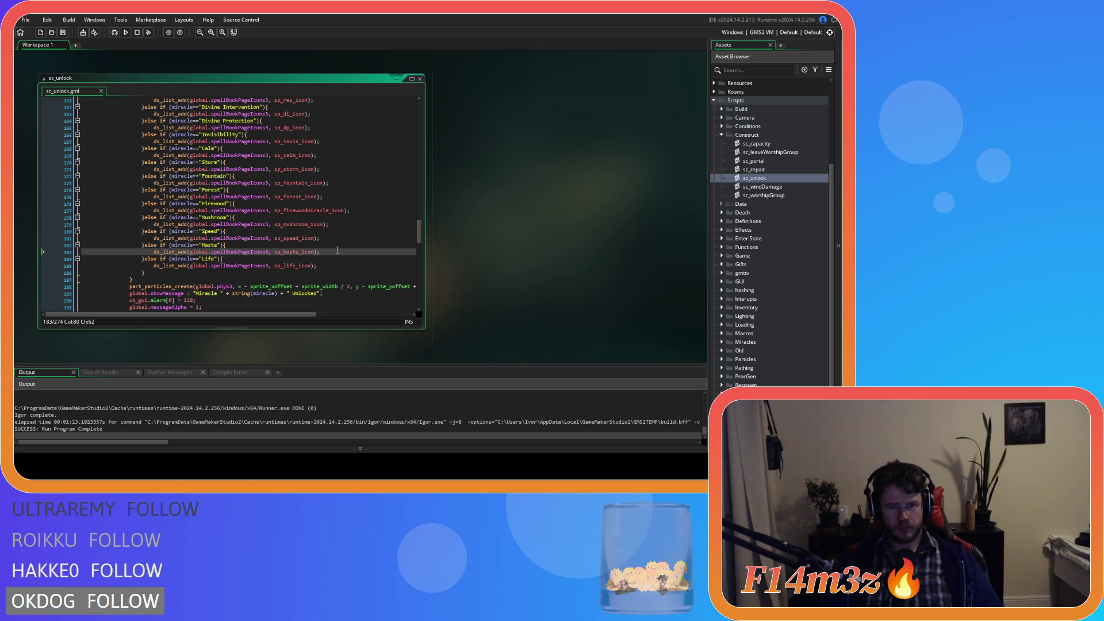
scroll(332, 252, down, 3)
scroll(332, 251, down, 3)
- Change the Haste lines' spellBookPageIcons numbers from 0 to 3 and 2 for their sections
scroll(322, 244, up, 8)
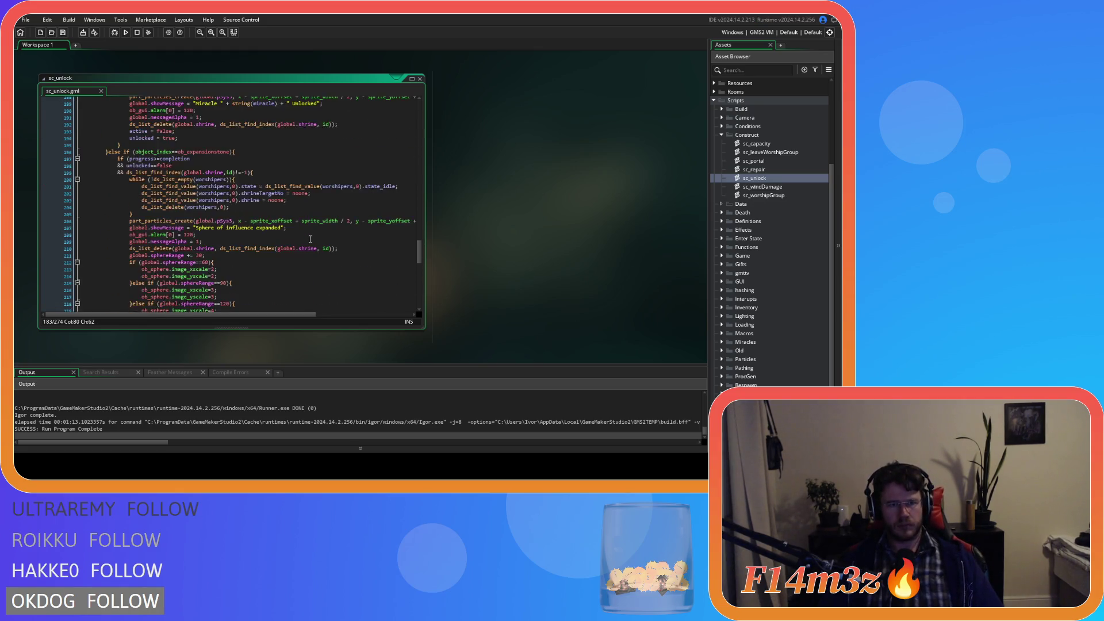
scroll(310, 239, down, 4)
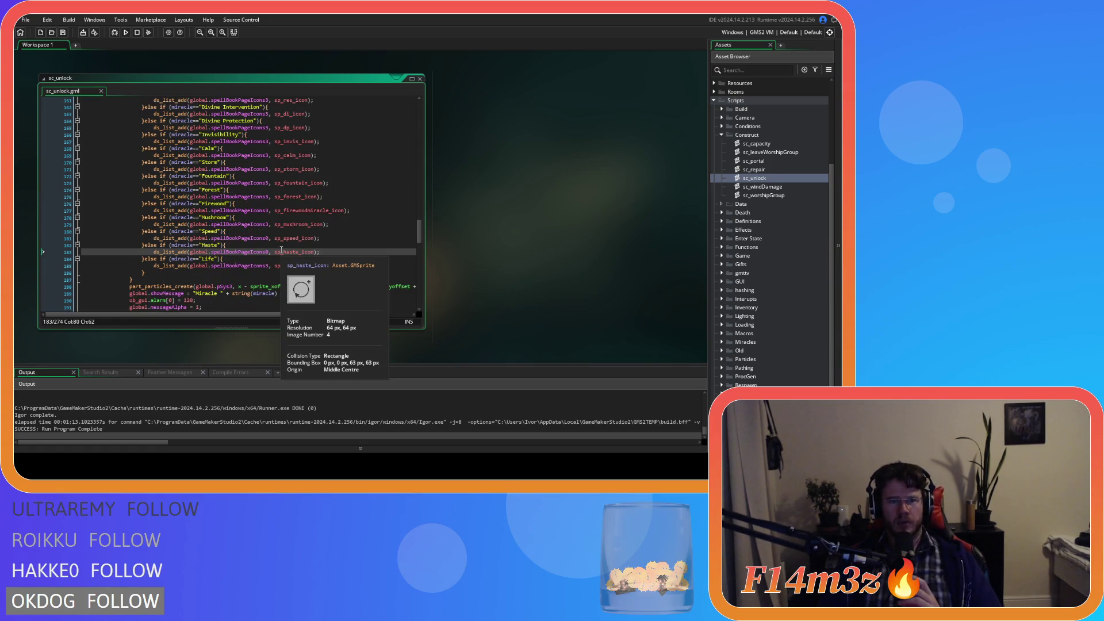
click(269, 239)
key(BackSpace)
text(3)
click(268, 253)
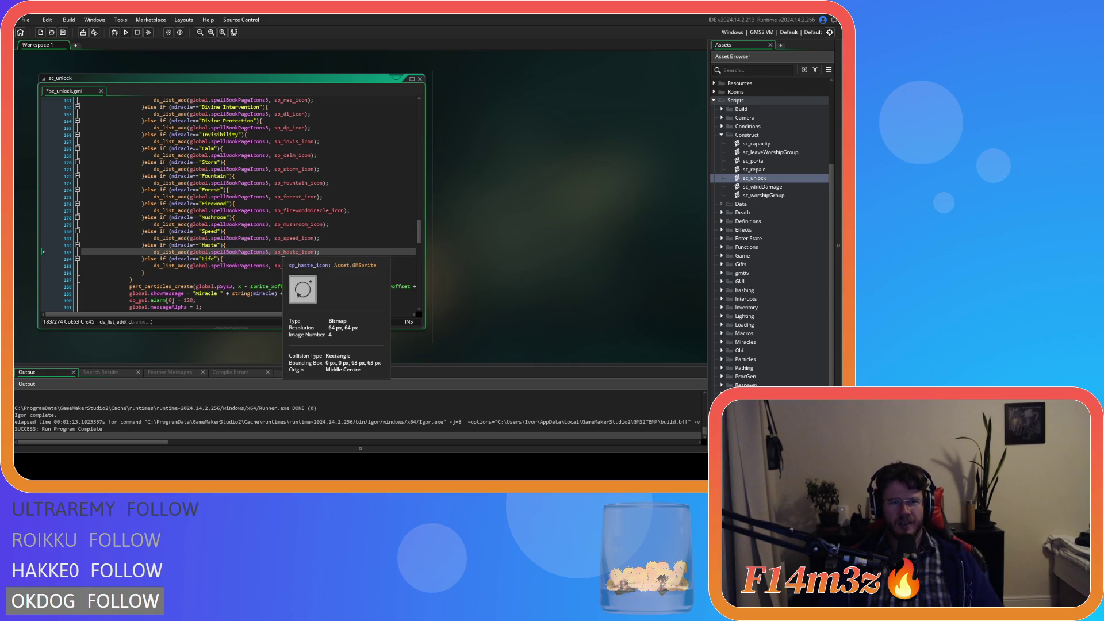
scroll(282, 254, up, 10)
click(269, 242)
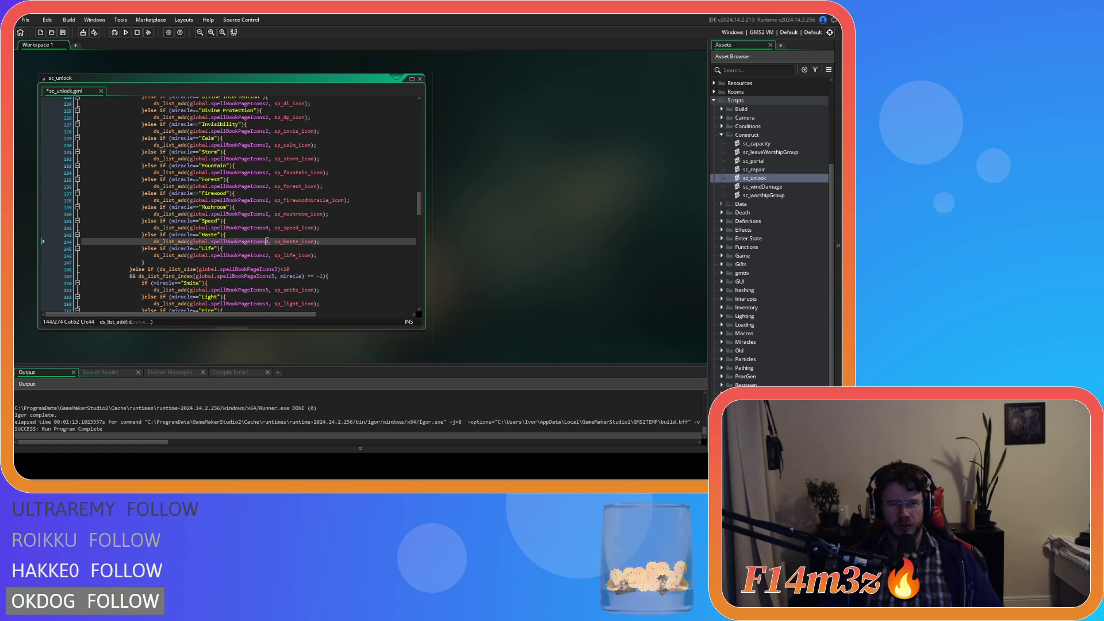
key(BackSpace)
text(2)
click(267, 228)
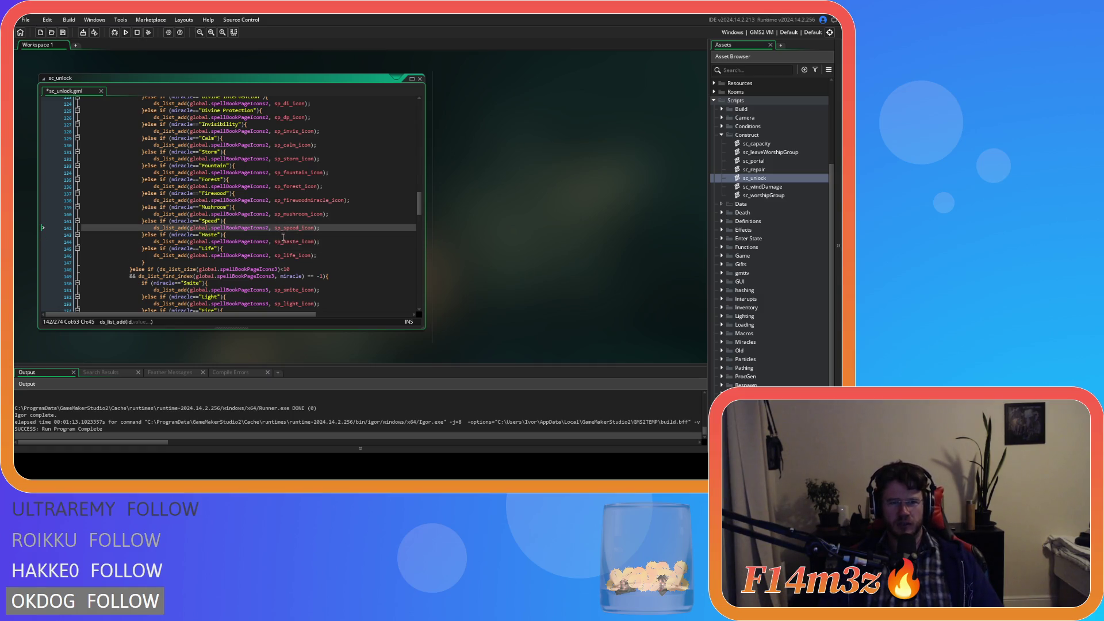
- Check the first list's Haste page number, save sc_unlock, and close its editor
scroll(282, 236, up, 10)
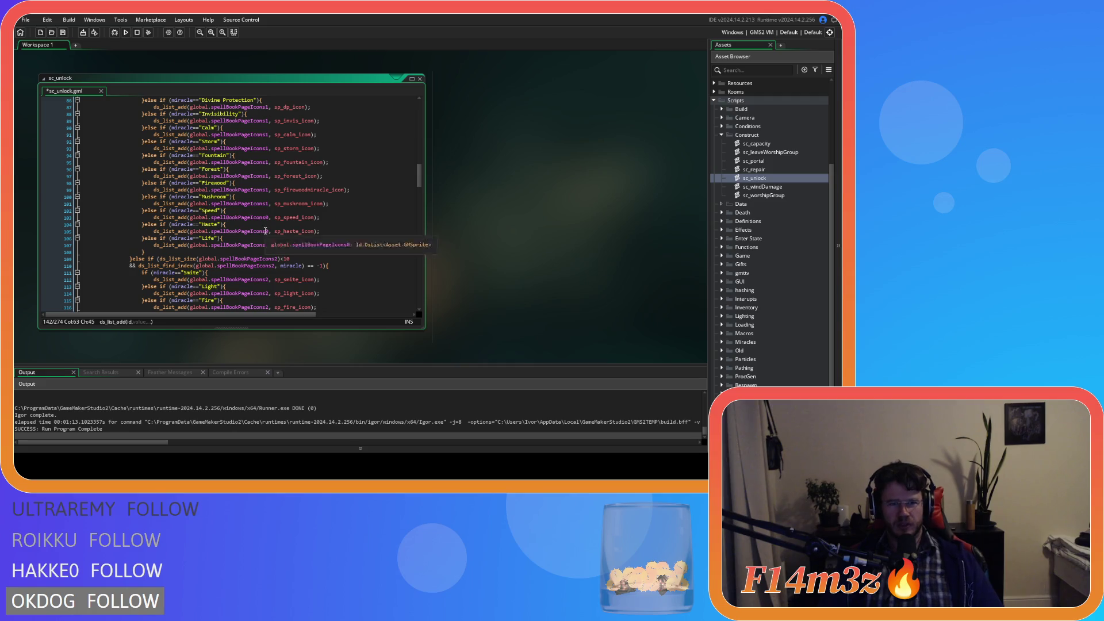
click(267, 232)
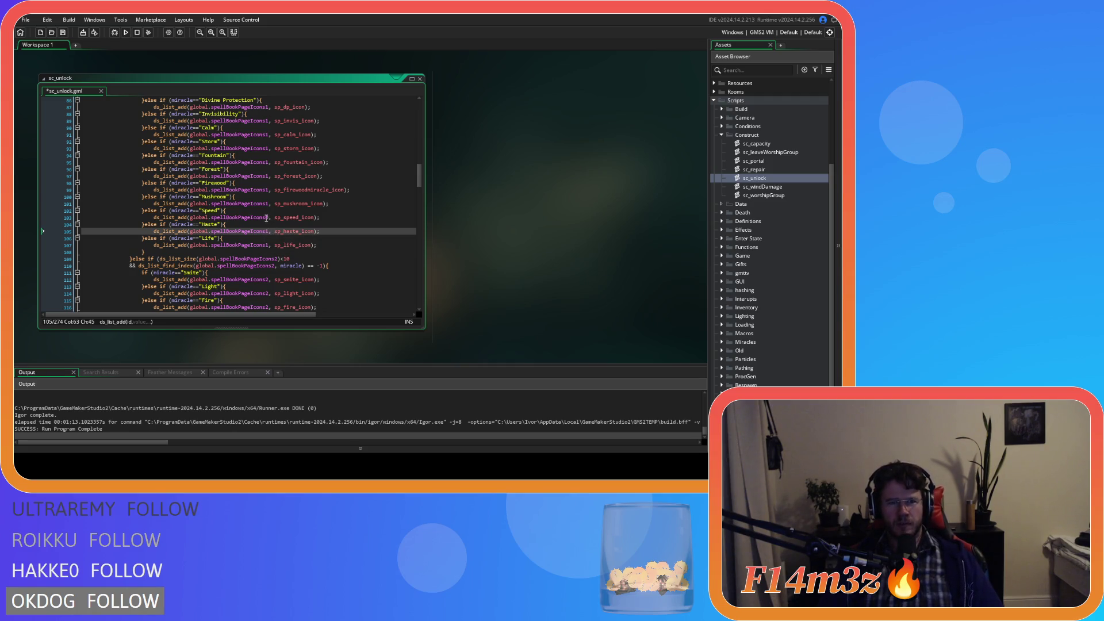
click(268, 217)
scroll(301, 227, up, 10)
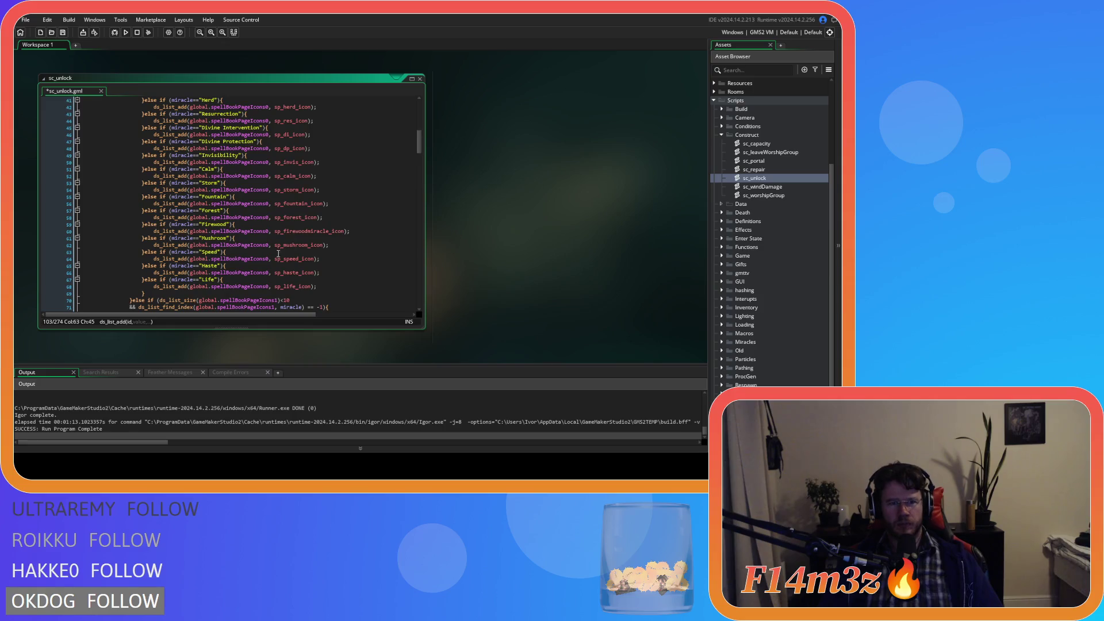
key(ctrl+s)
scroll(322, 233, up, 1)
scroll(339, 239, down, 8)
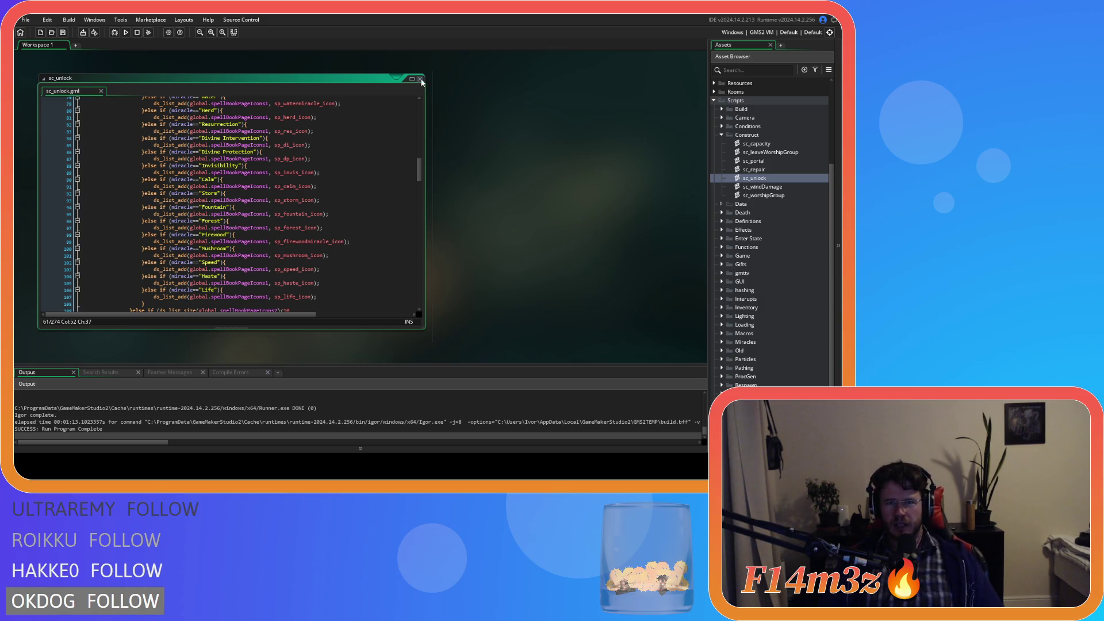
click(419, 79)
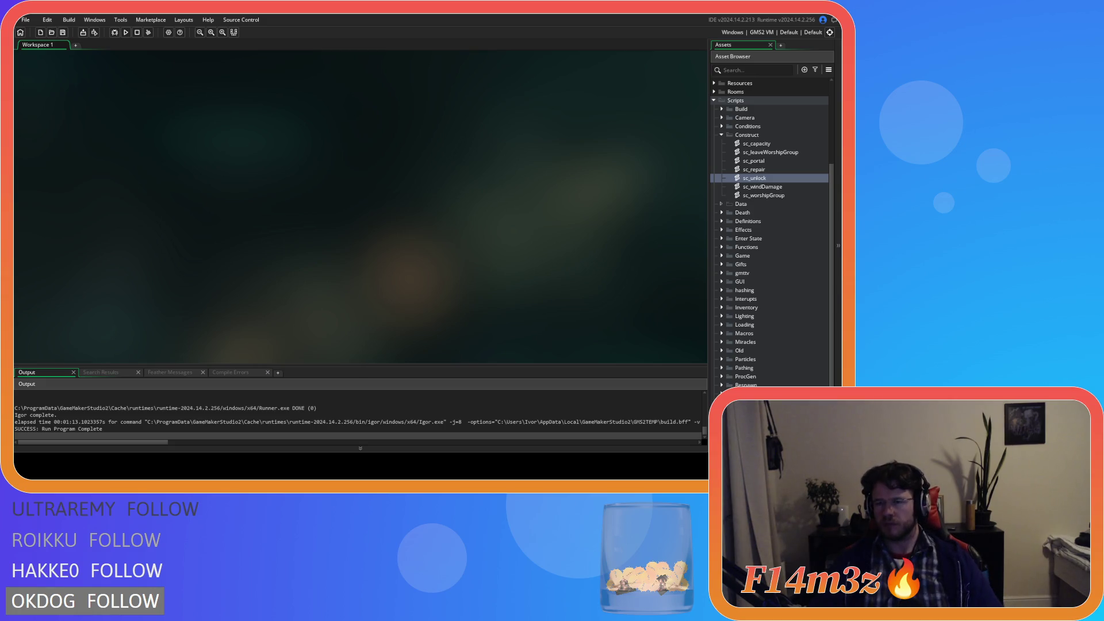
- Open sc_loadSpellbookIcons from the Loading scripts folder, then open sc_loadSpellbook
click(788, 290)
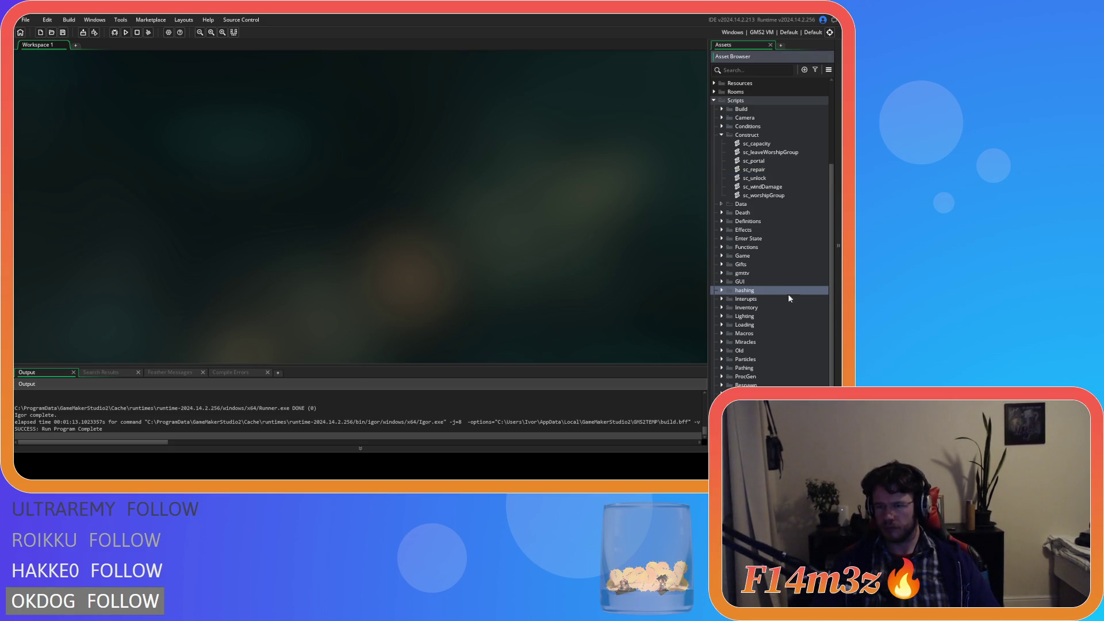
scroll(727, 345, down, 3)
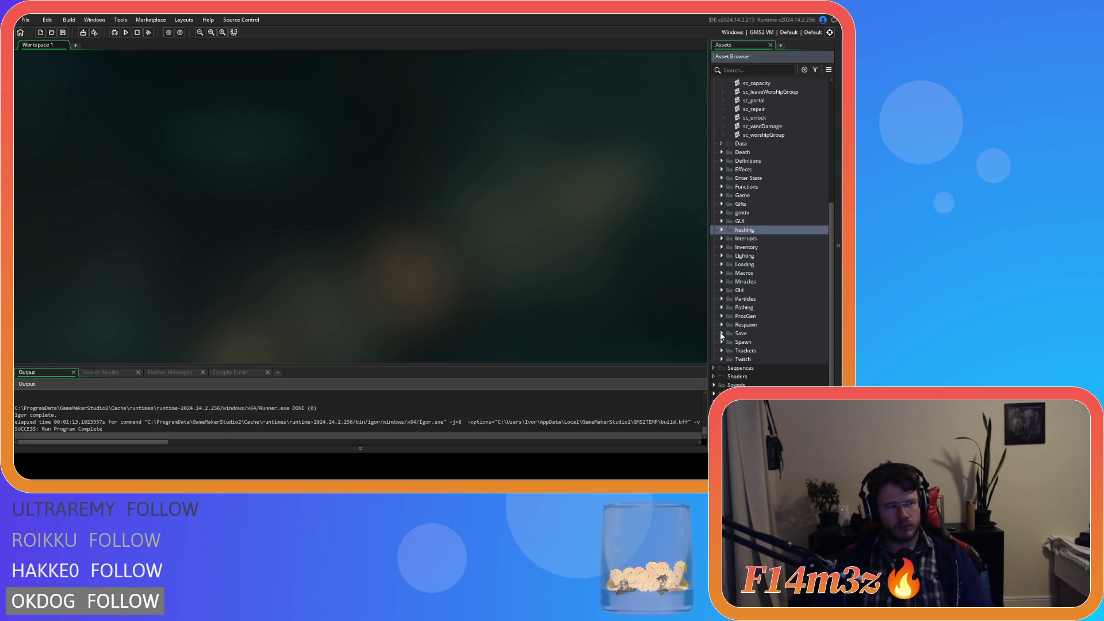
click(729, 264)
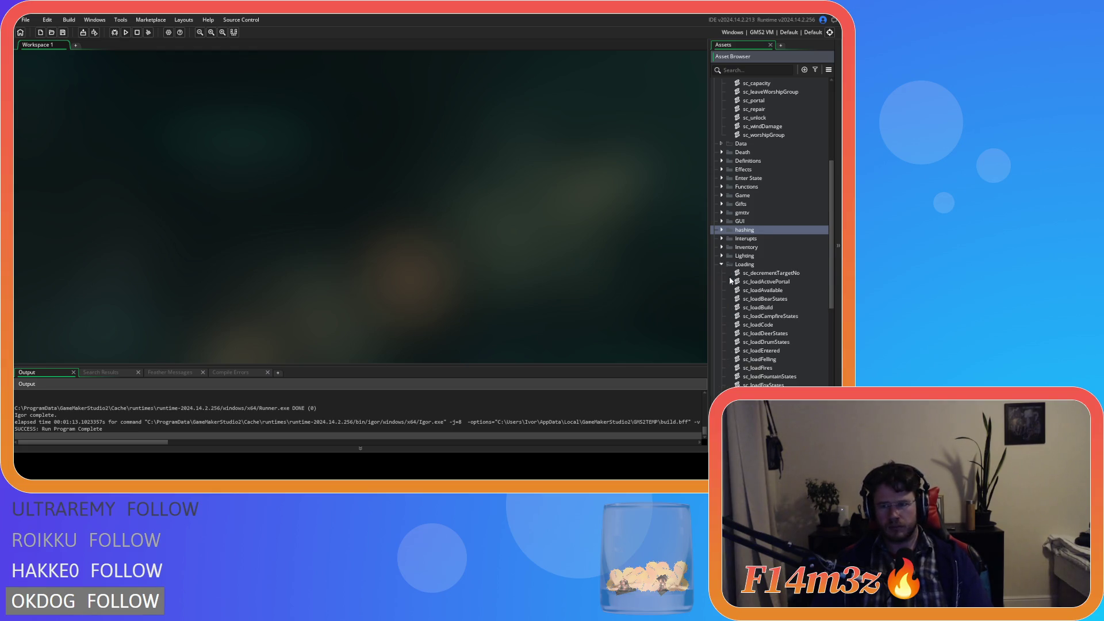
scroll(770, 304, down, 6)
click(801, 342)
double_click(800, 342)
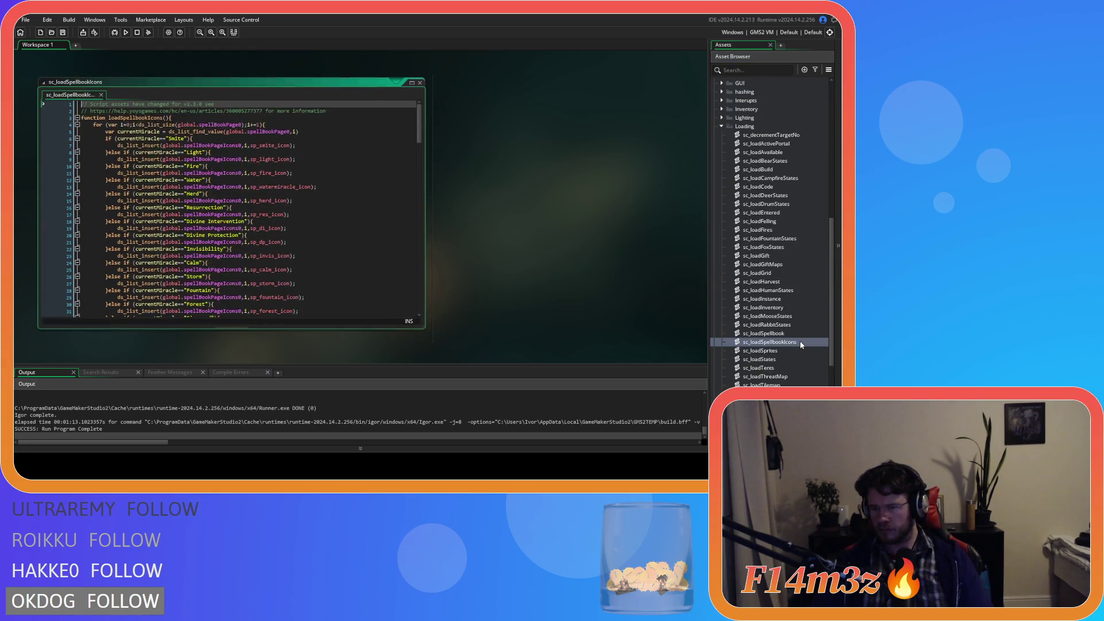
scroll(310, 241, down, 4)
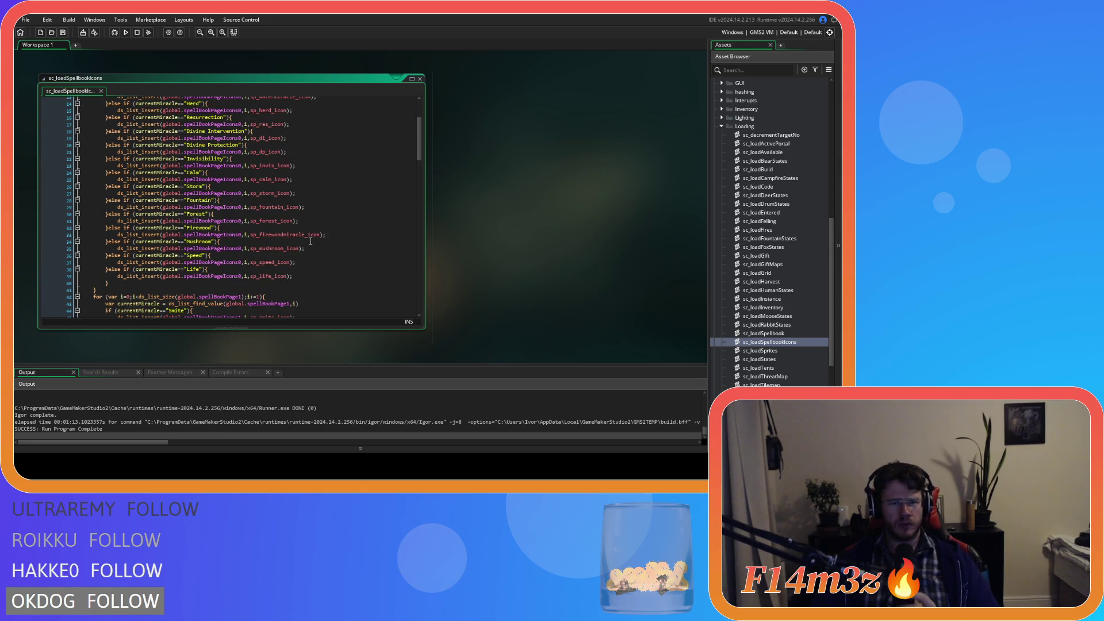
double_click(778, 334)
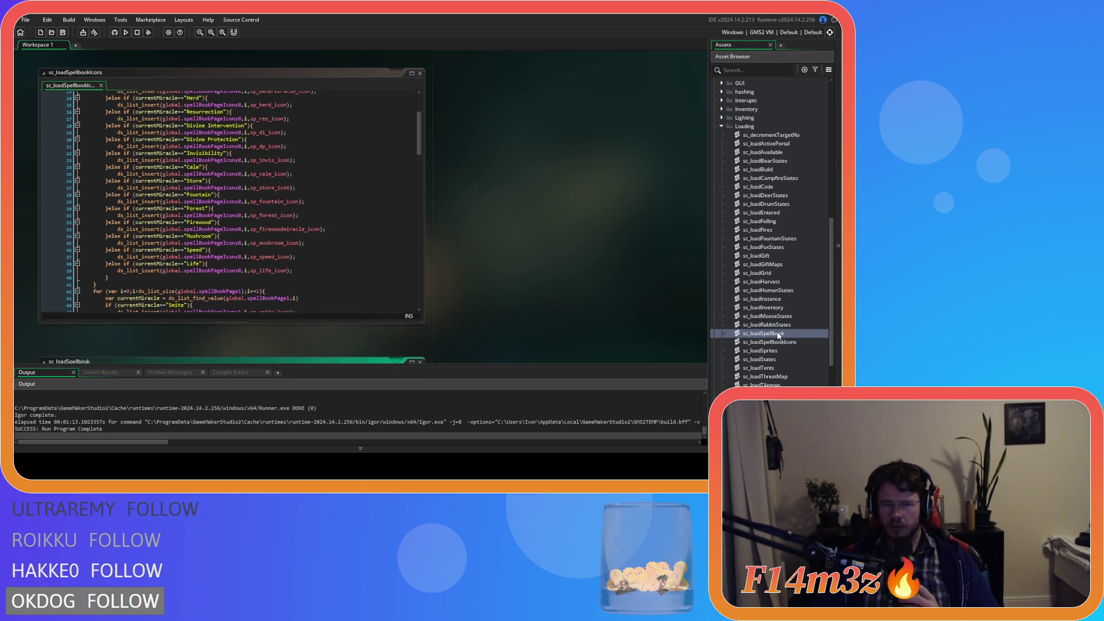
- Close sc_loadSpellbook, add a Haste / sp_haste_icon branch after Speed on page one, and save
click(420, 79)
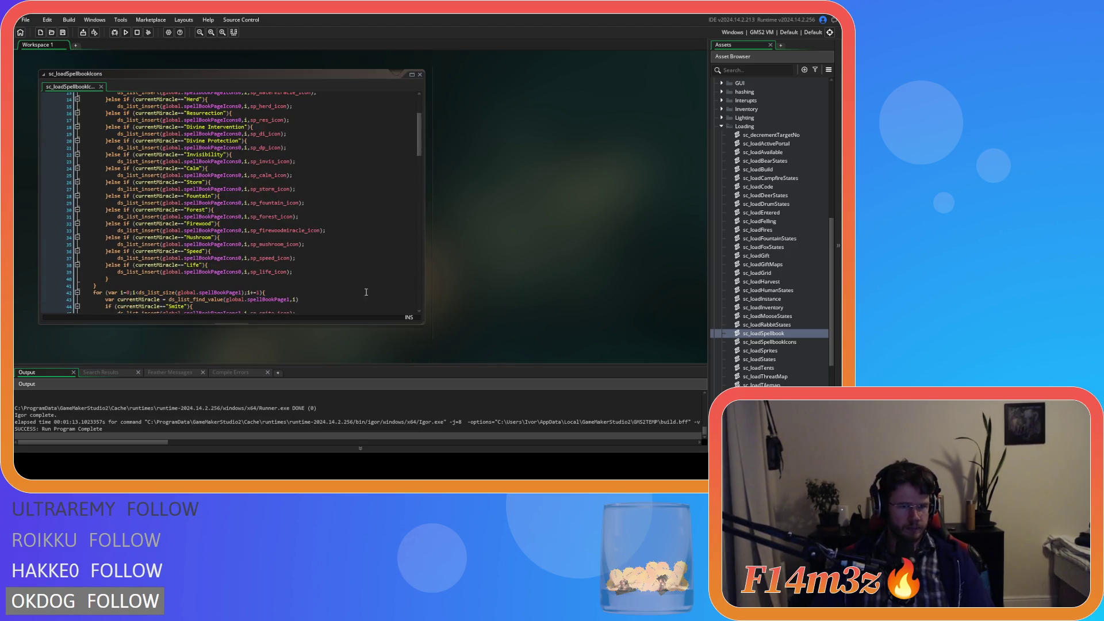
scroll(356, 256, down, 1)
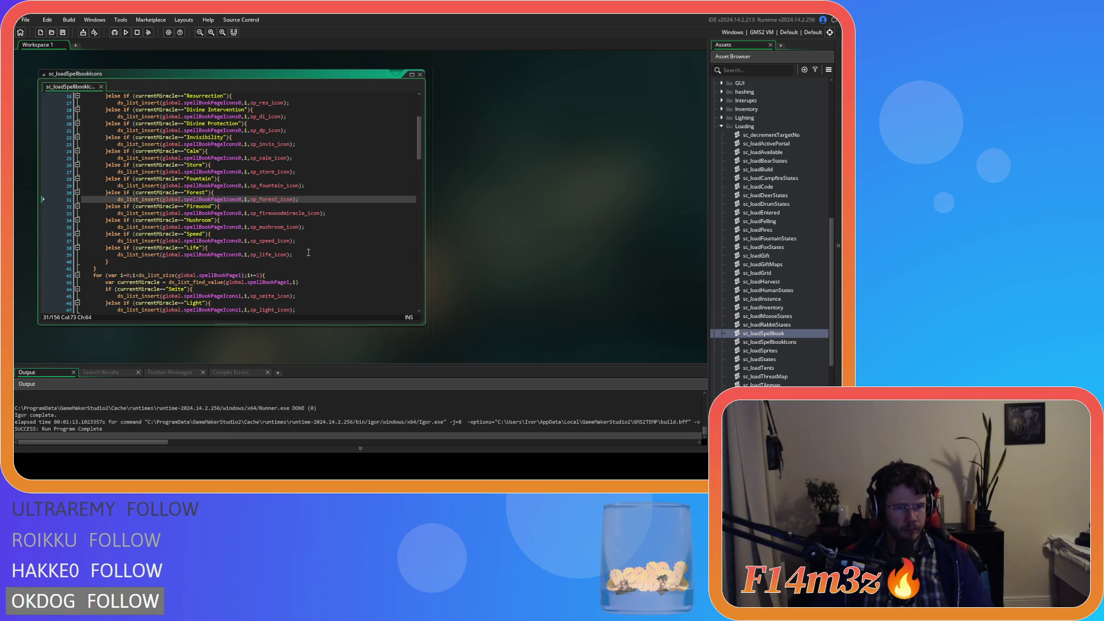
drag(295, 241, 106, 234)
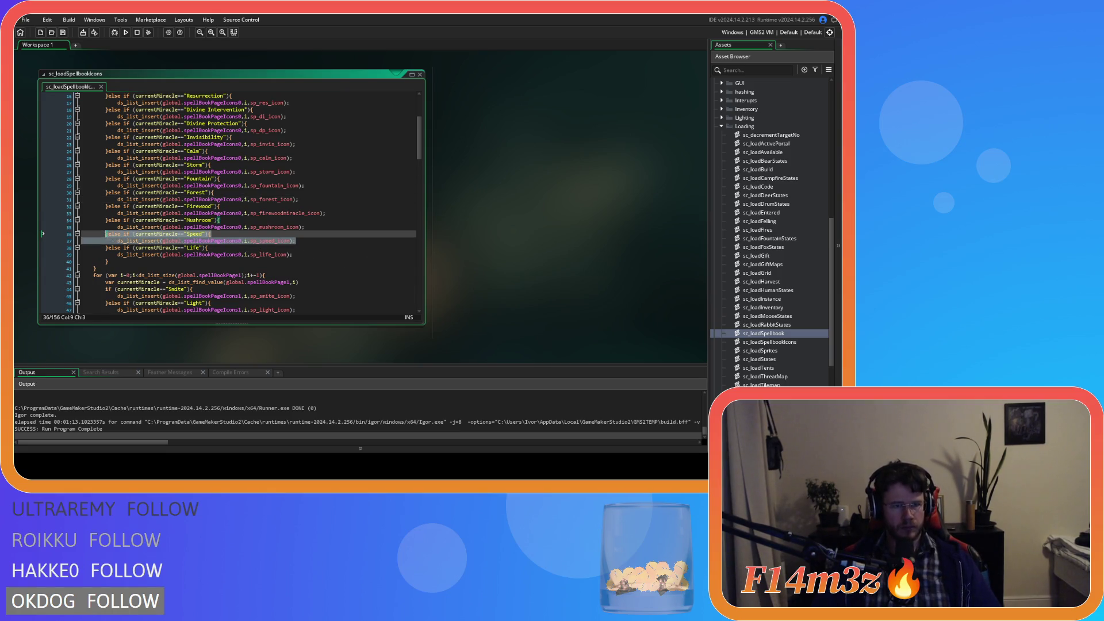
key(ctrl+d)
double_click(194, 248)
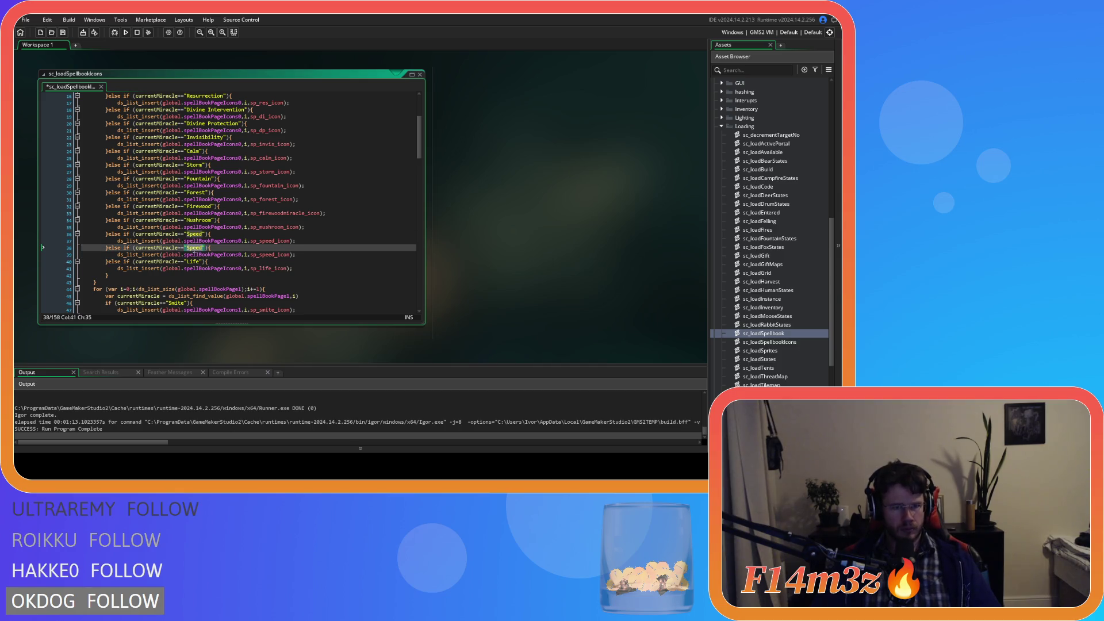
text(Haste)
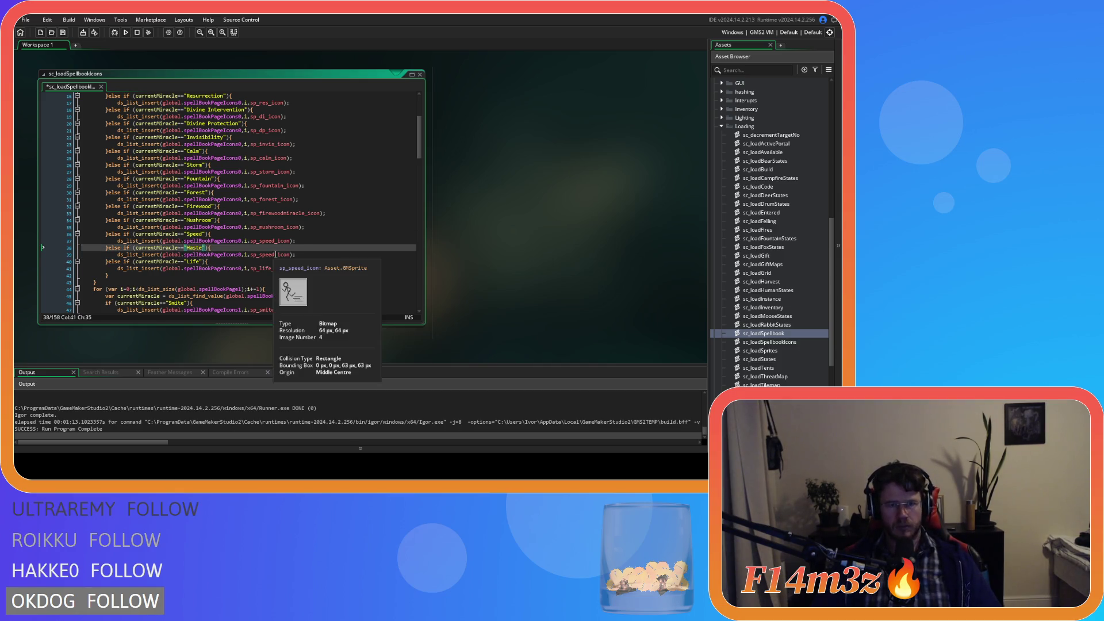
double_click(272, 254)
text(haste)
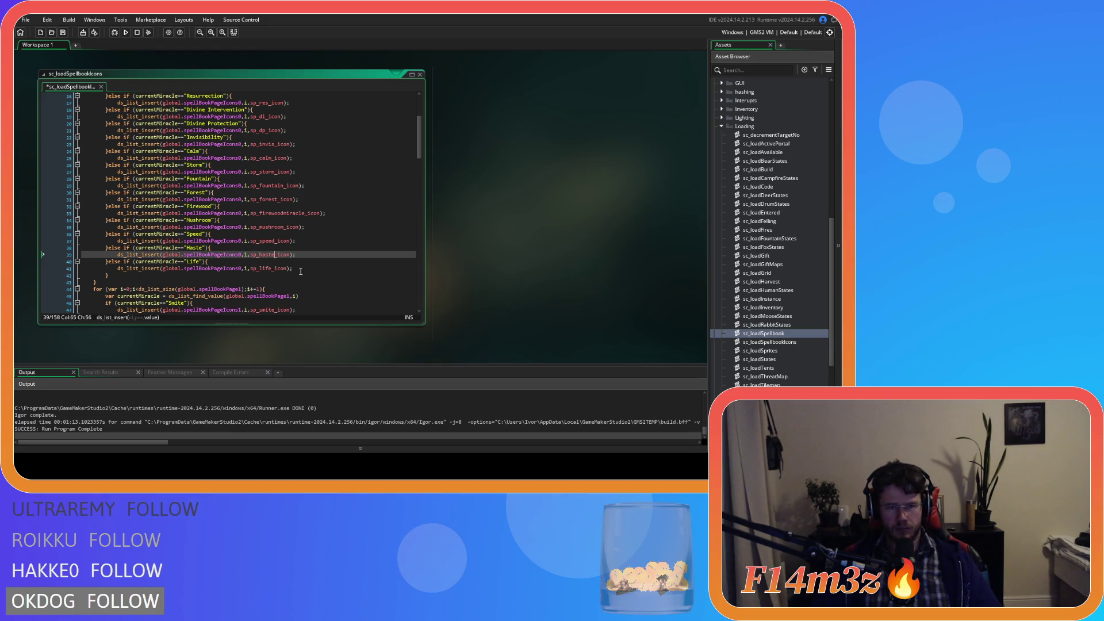
click(340, 261)
key(ctrl+s)
- Add the Haste branch with sp_haste_icon after Speed on the second page and save
scroll(341, 261, down, 10)
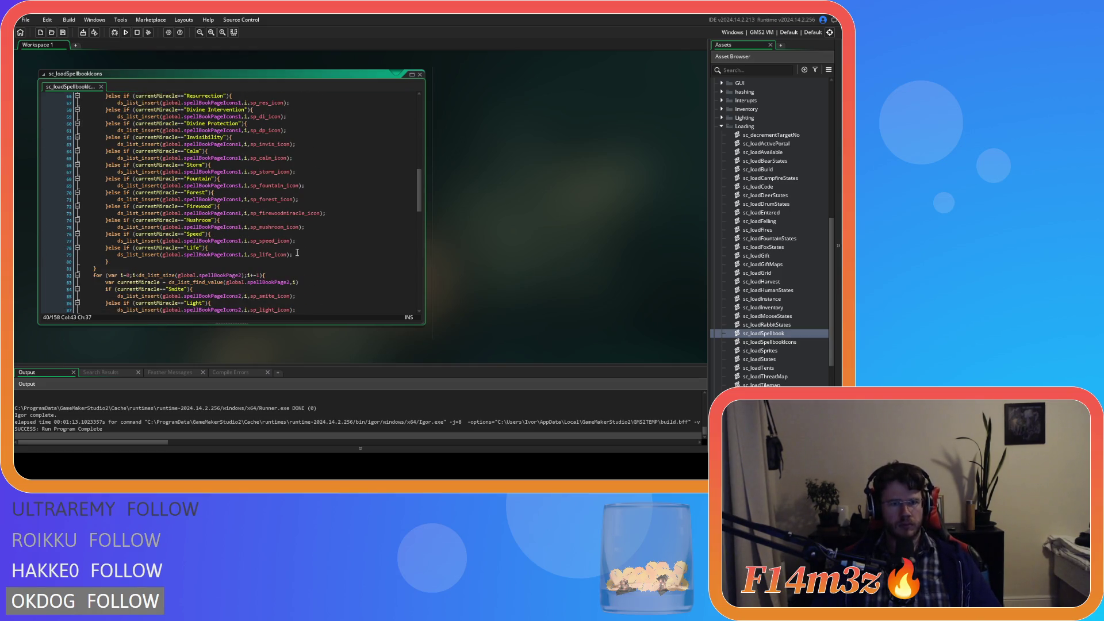
drag(296, 241, 107, 236)
key(ctrl+d)
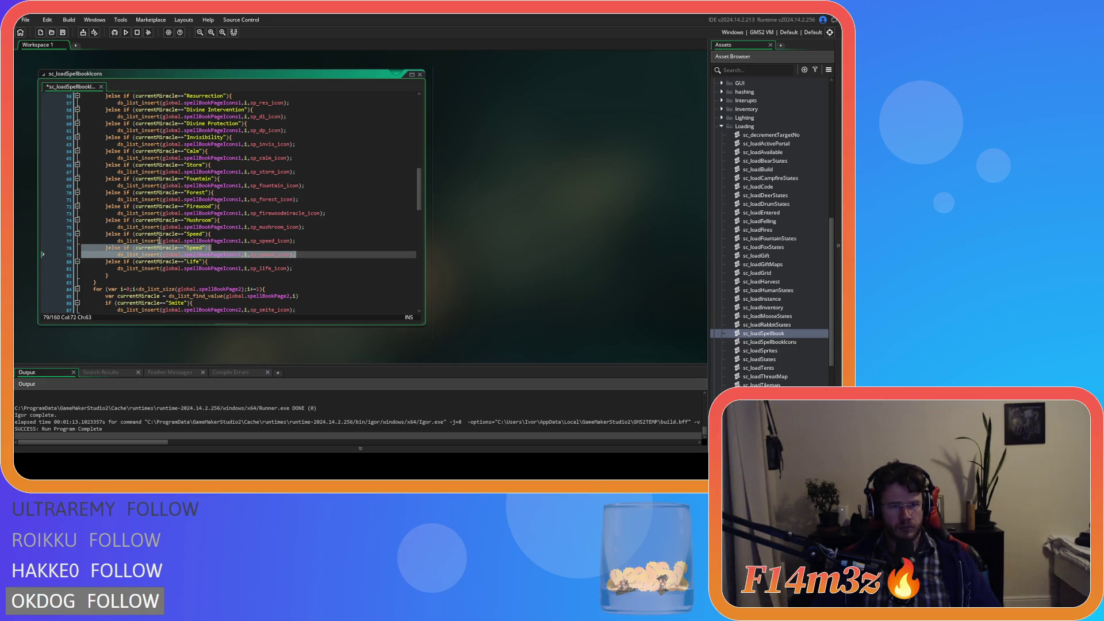
double_click(196, 234)
text(Has)
key(ctrl+z)
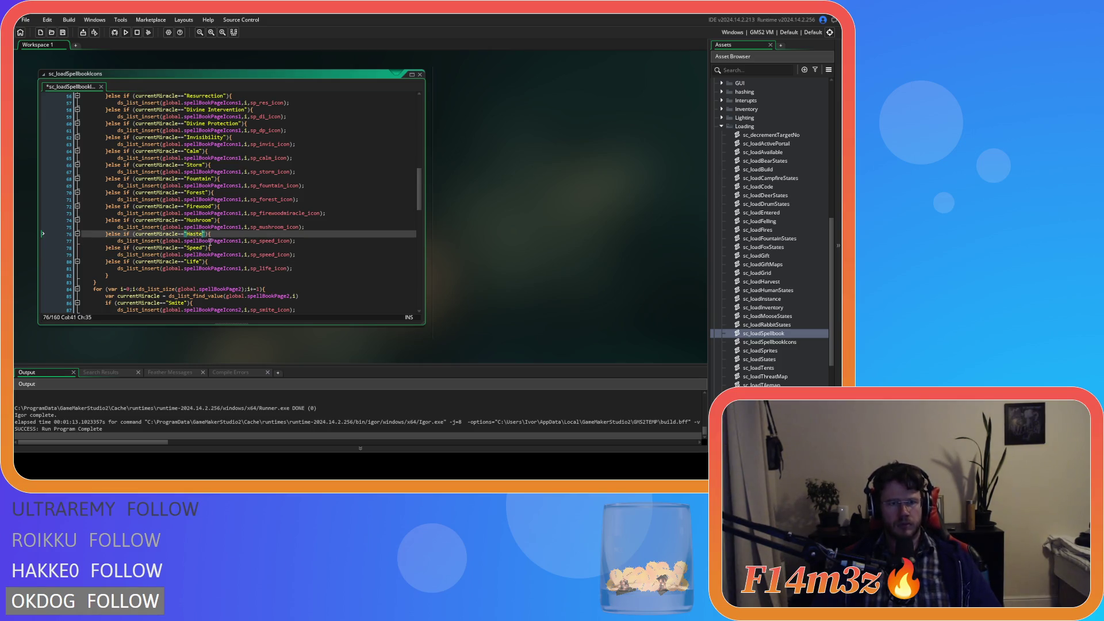
double_click(196, 248)
text(Haste)
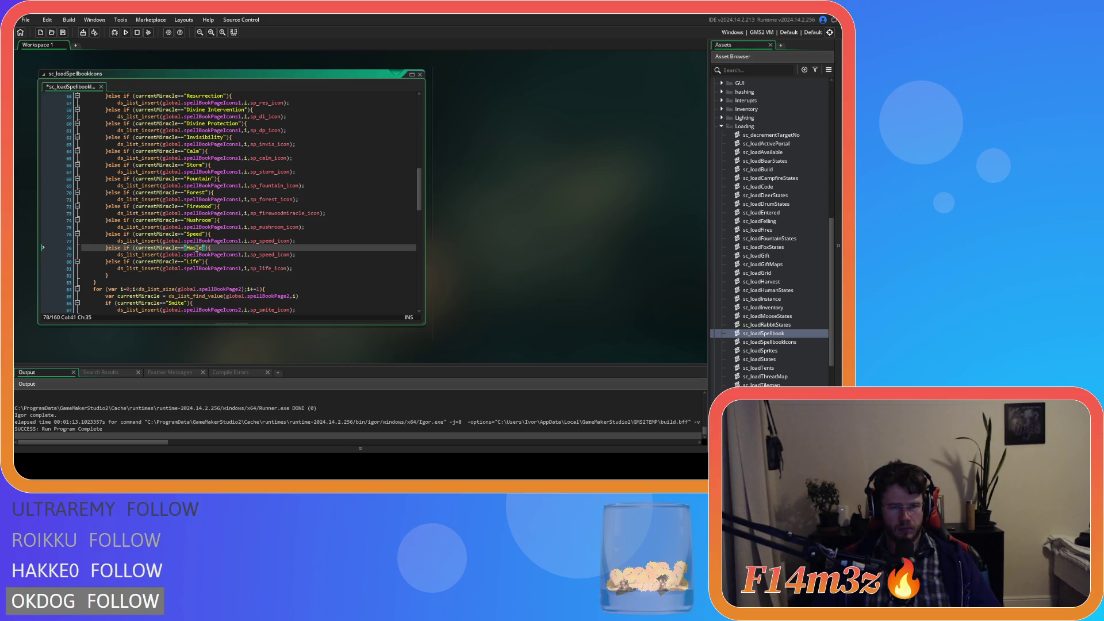
double_click(269, 255)
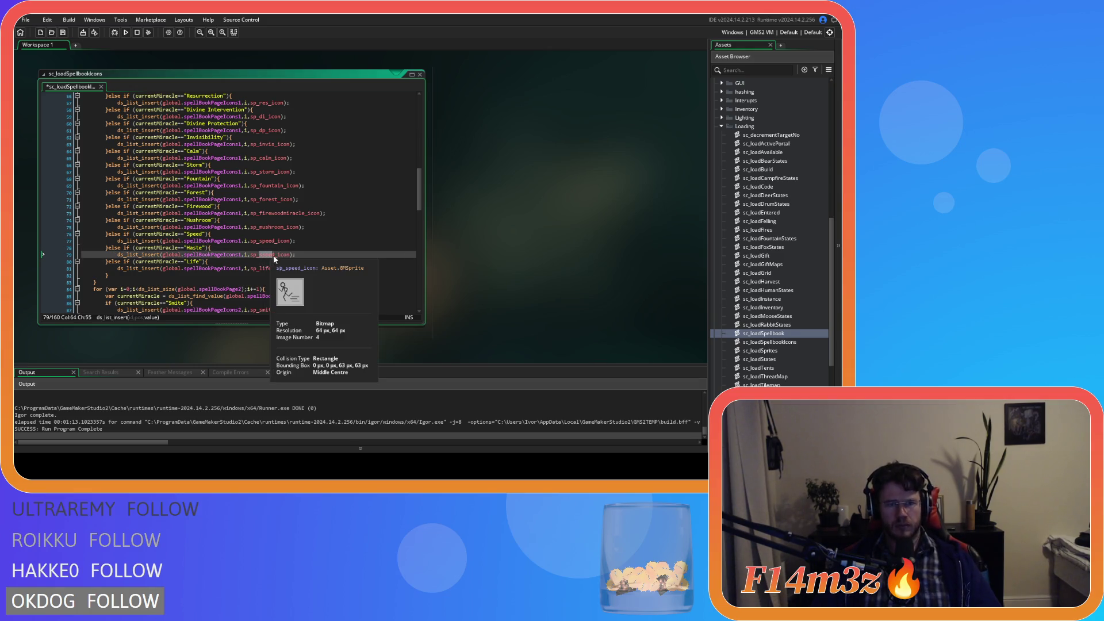
text(haste)
key(ctrl+s)
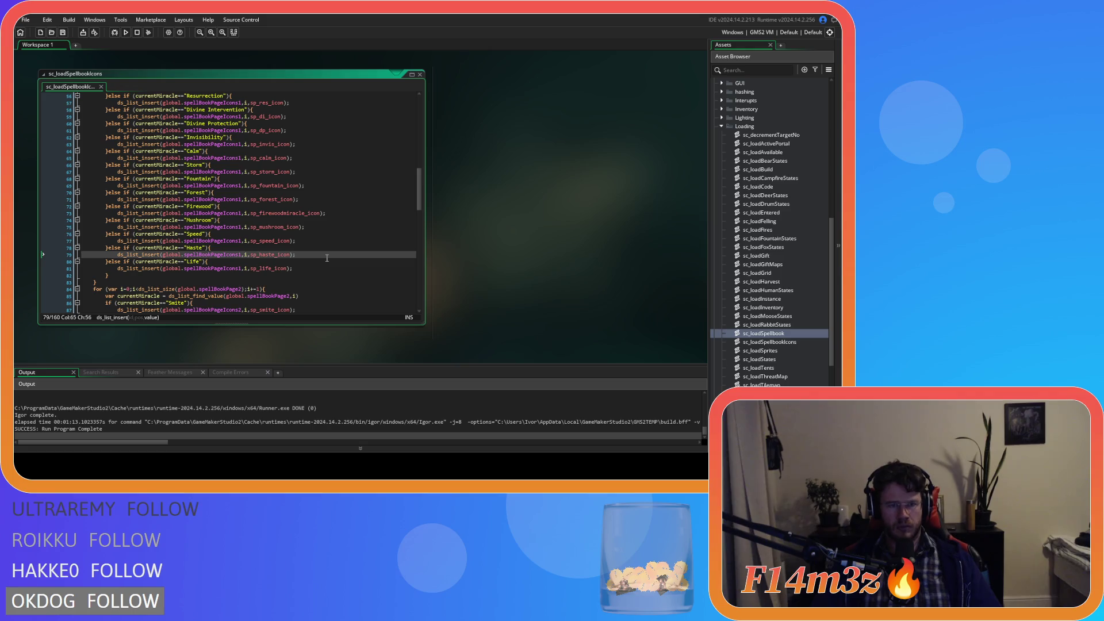
- Duplicate the third page's Speed branch as Haste with sp_haste_icon and save
scroll(326, 258, down, 4)
scroll(326, 258, down, 8)
drag(296, 259, 82, 251)
key(ctrl+d)
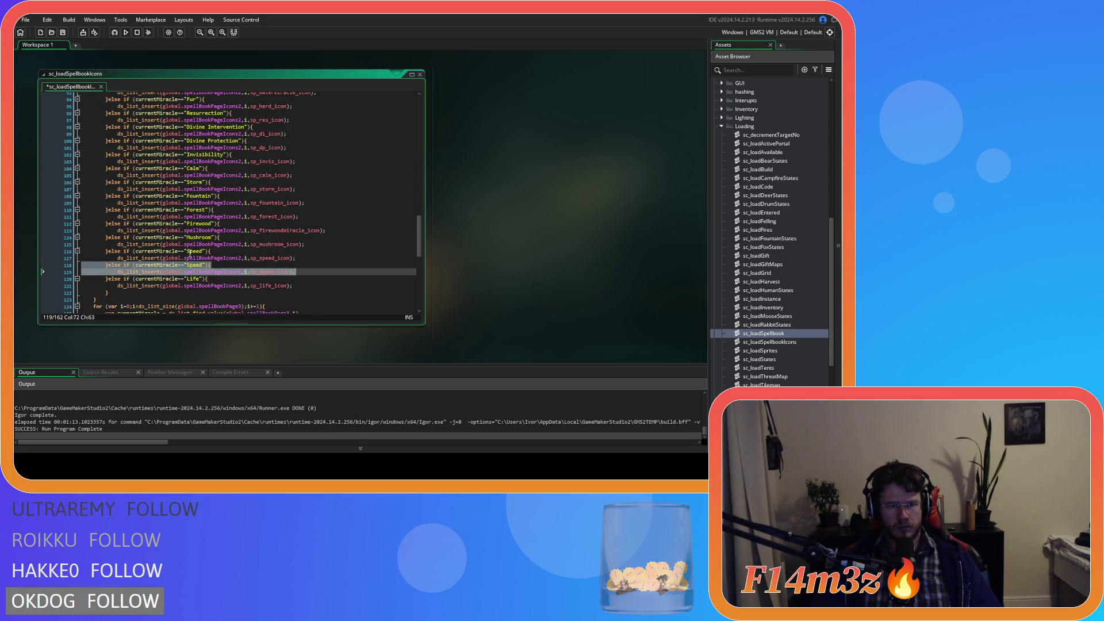
double_click(193, 265)
text(Haste)
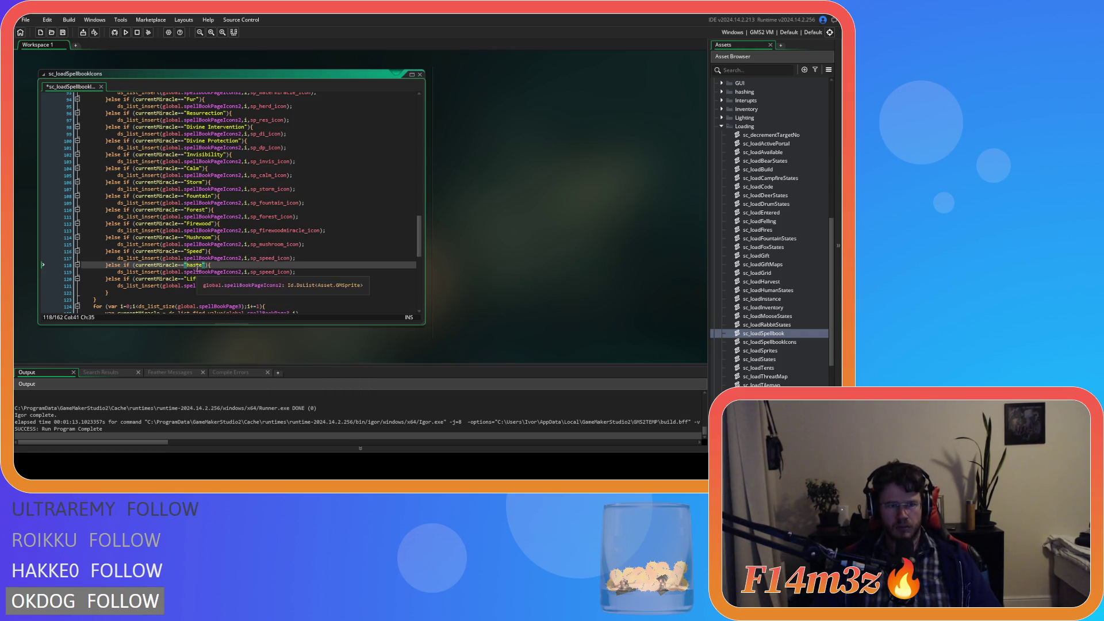
click(188, 265)
click(191, 265)
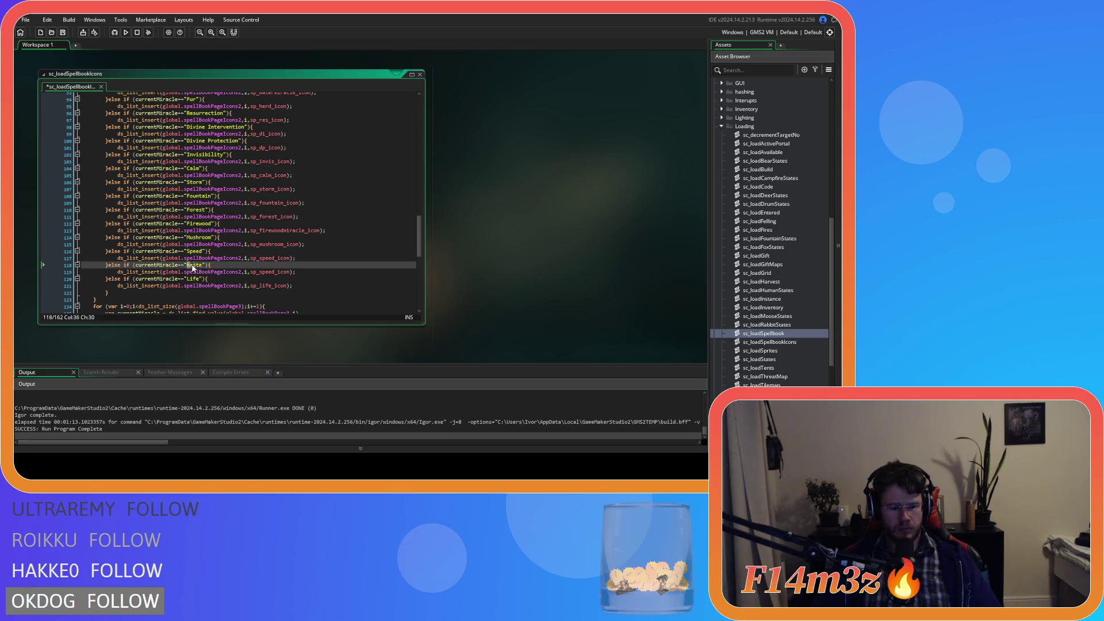
double_click(260, 272)
text(haste)
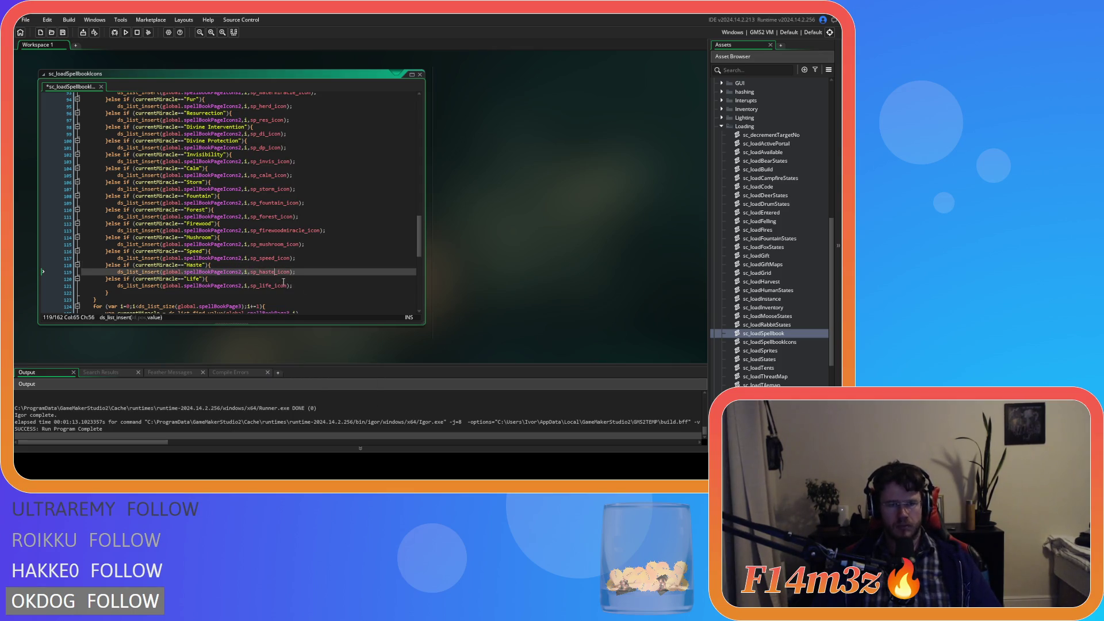
key(End)
key(ctrl+s)
- Add a Haste branch using sp_haste_icon after Speed on the fourth page
scroll(283, 282, down, 7)
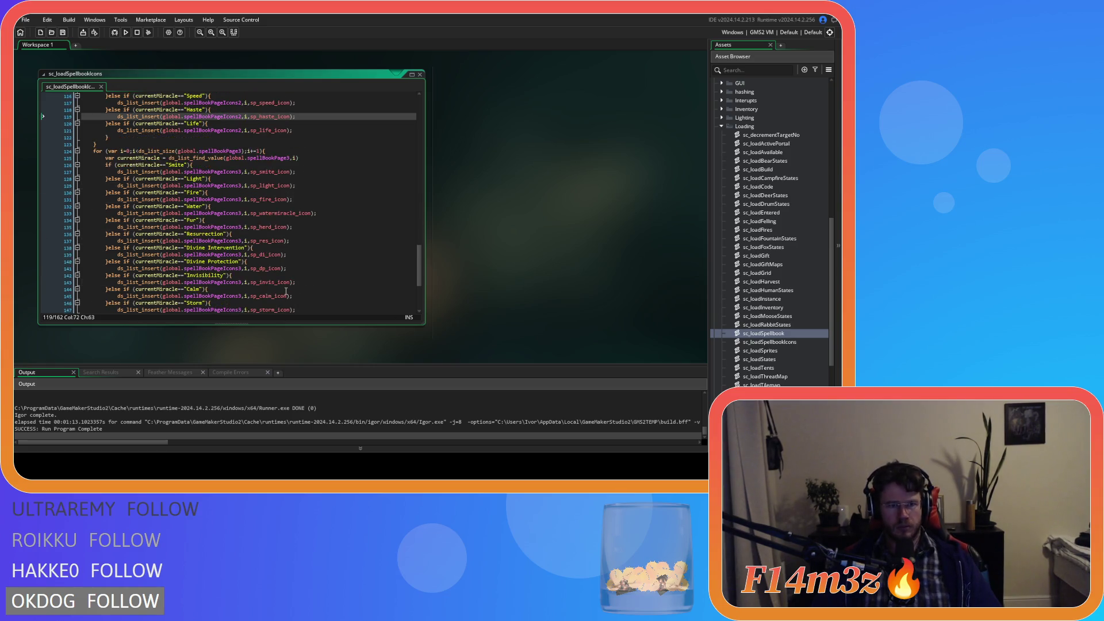
scroll(286, 292, down, 6)
drag(295, 262, 106, 256)
key(ctrl+d)
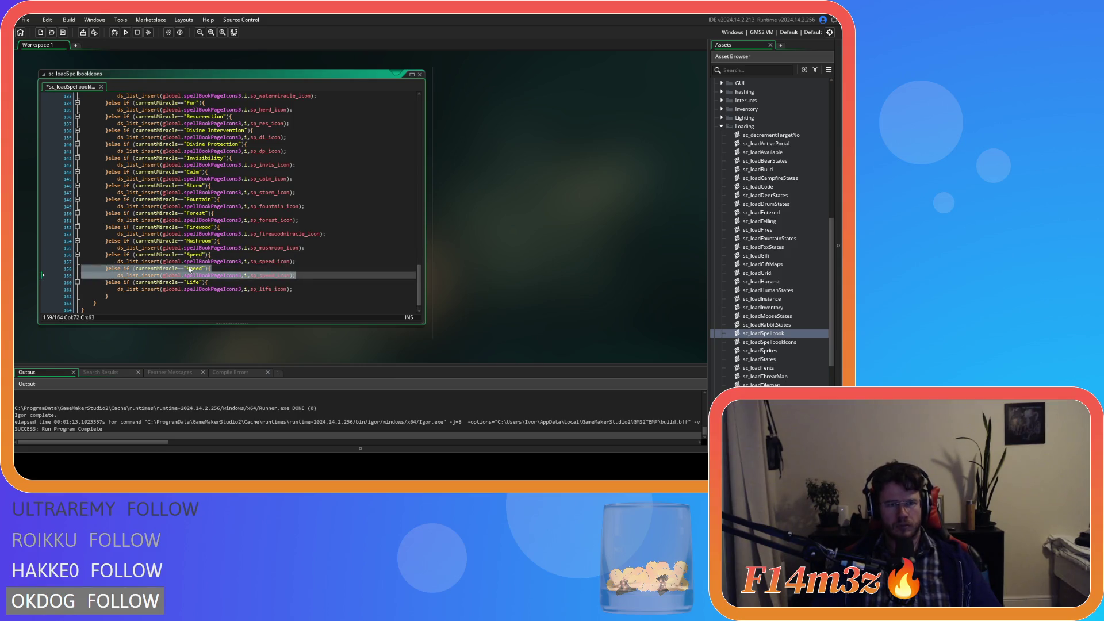
double_click(190, 269)
text(Haste)
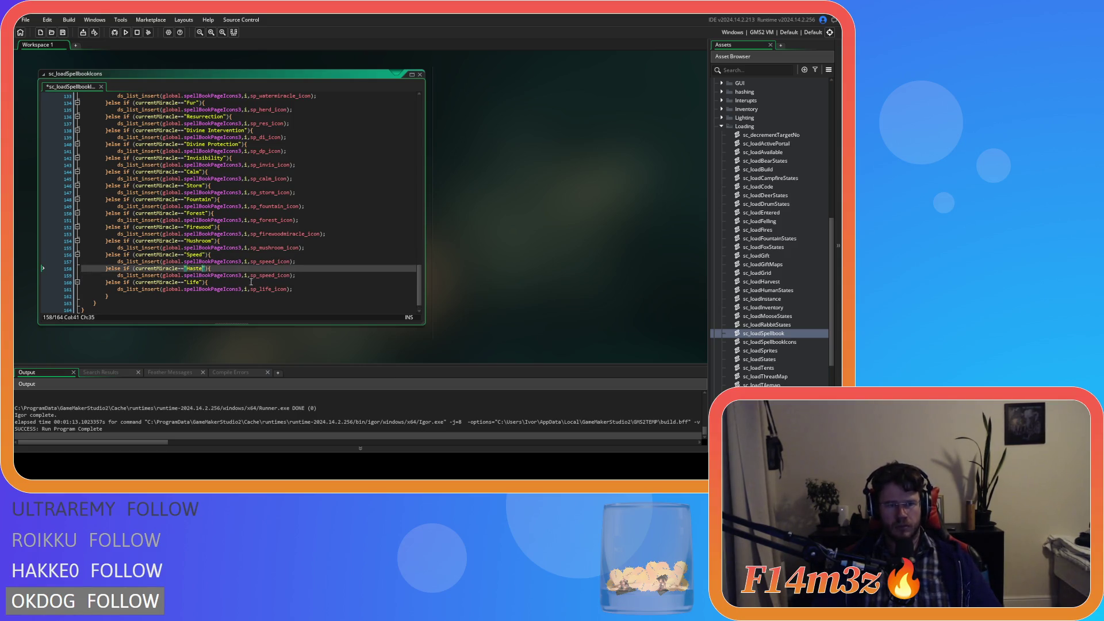
double_click(266, 275)
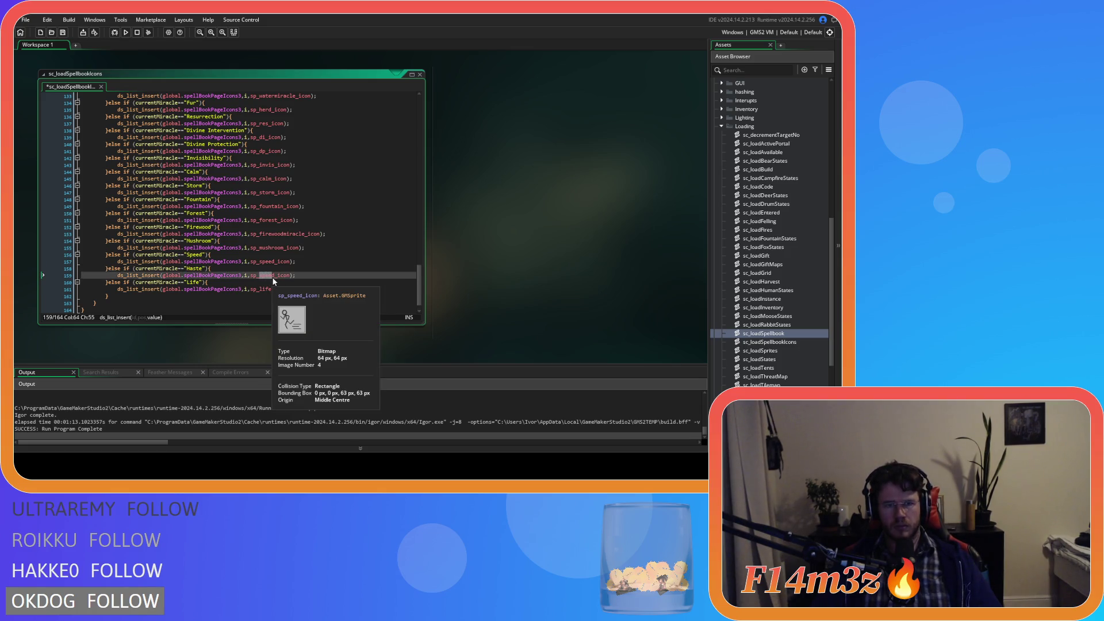
text(haste)
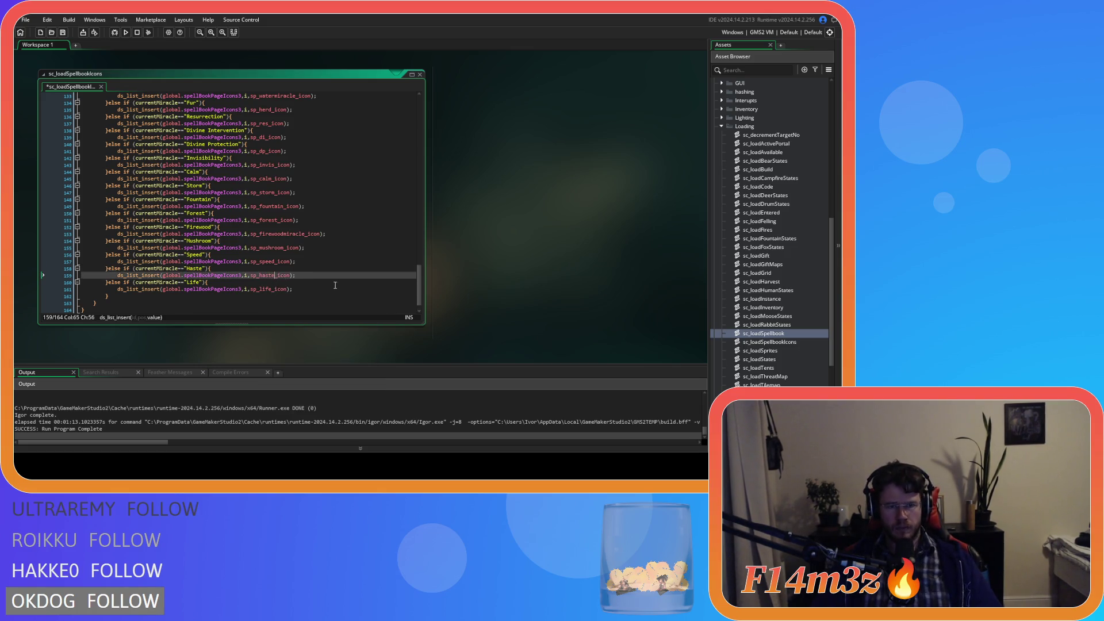
key(Down)
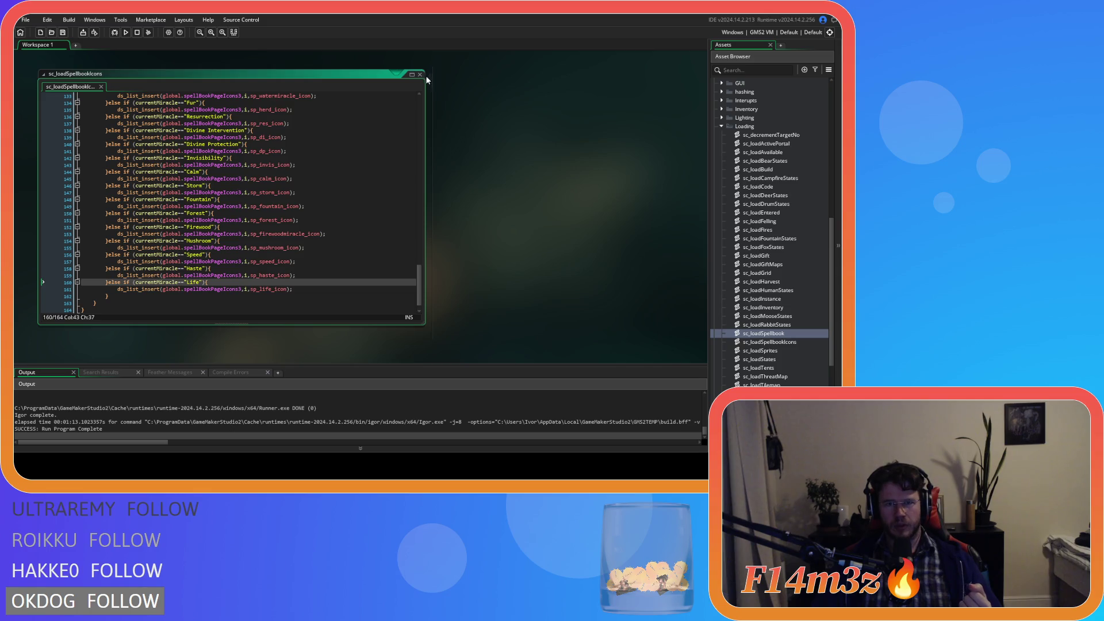
right_click(475, 90)
- Close all scripts and open sc_getPowerCost through the getPowerCost call in sc_drawHotbar
mouse_move(489, 103)
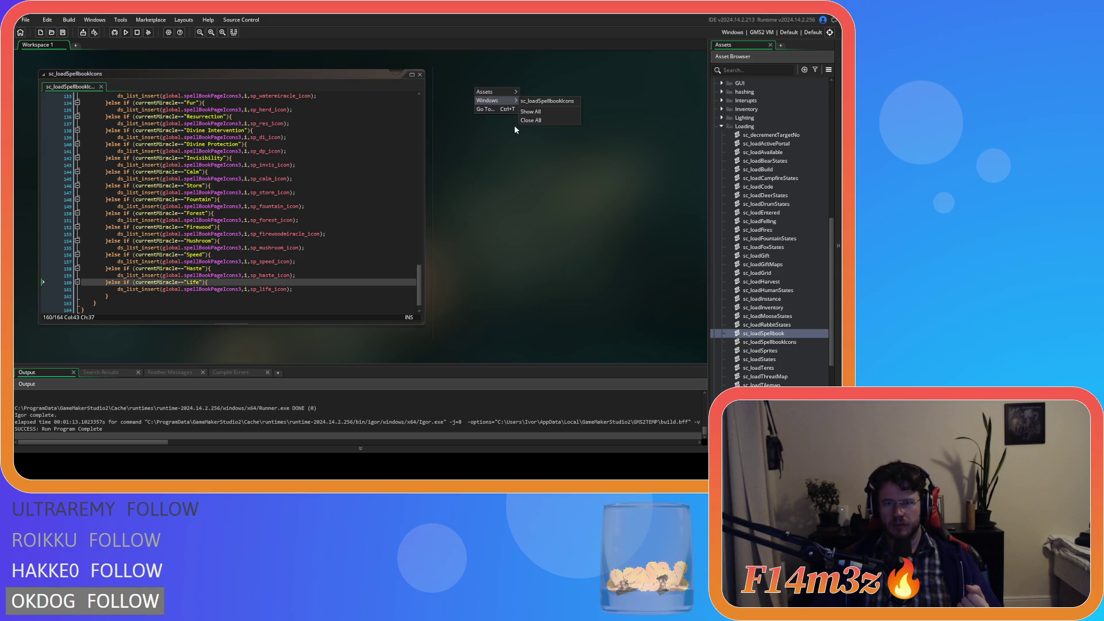
click(563, 121)
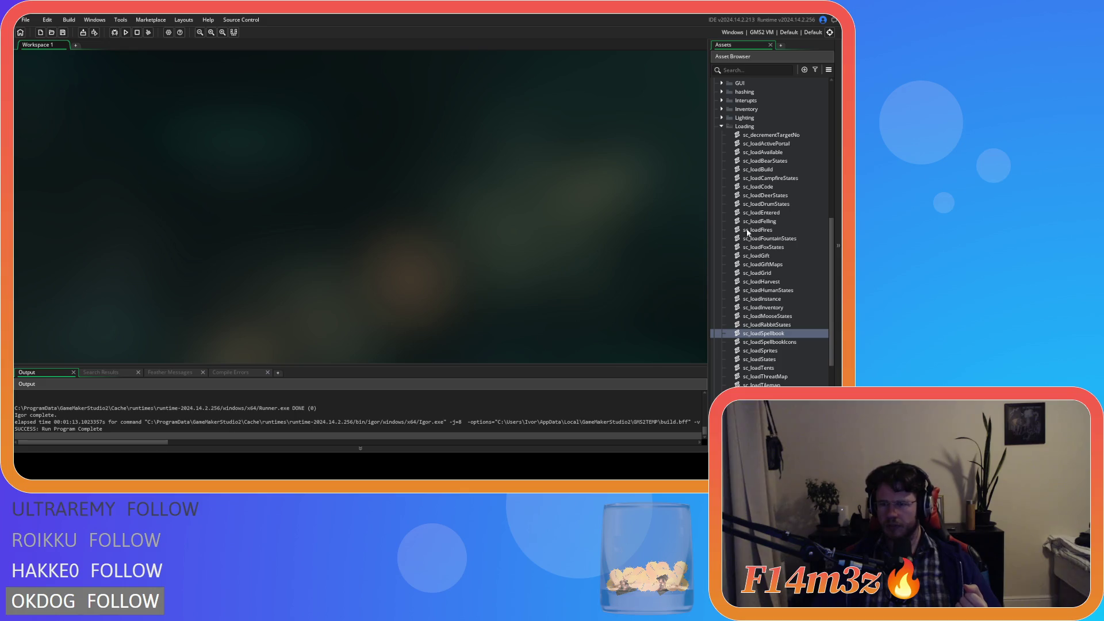
scroll(723, 195, up, 3)
click(720, 188)
click(722, 152)
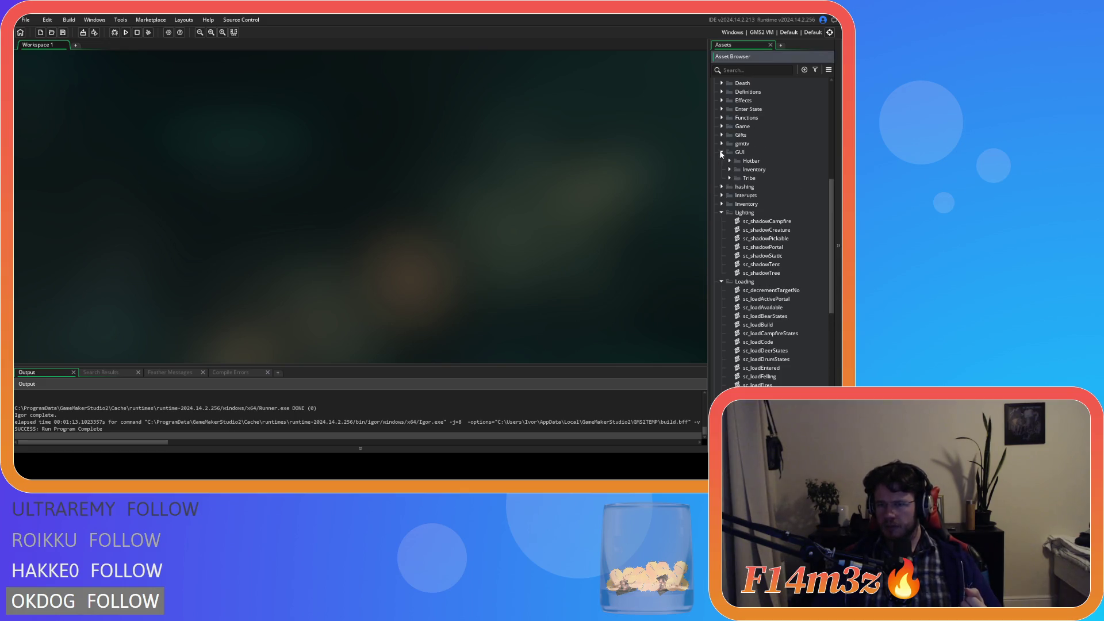
click(729, 169)
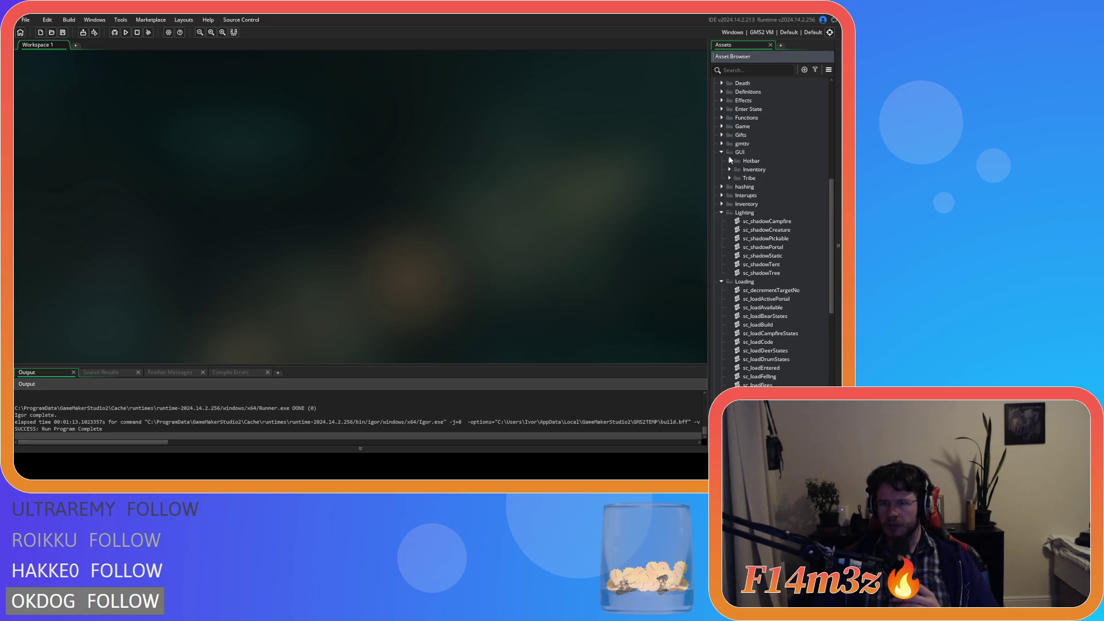
click(729, 170)
click(729, 161)
double_click(756, 171)
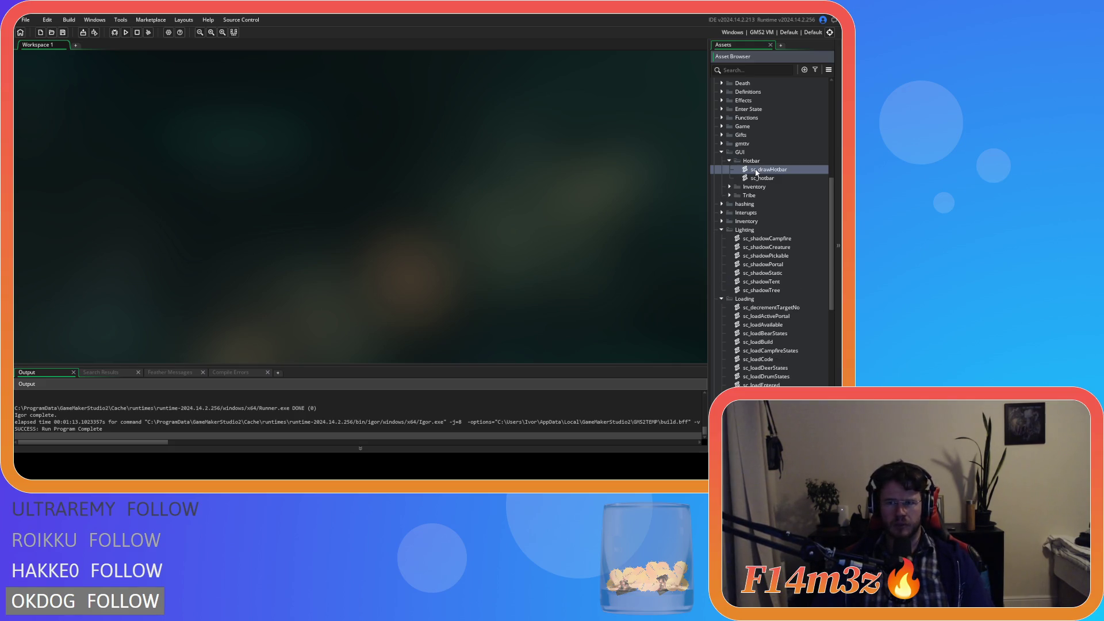
scroll(181, 227, down, 3)
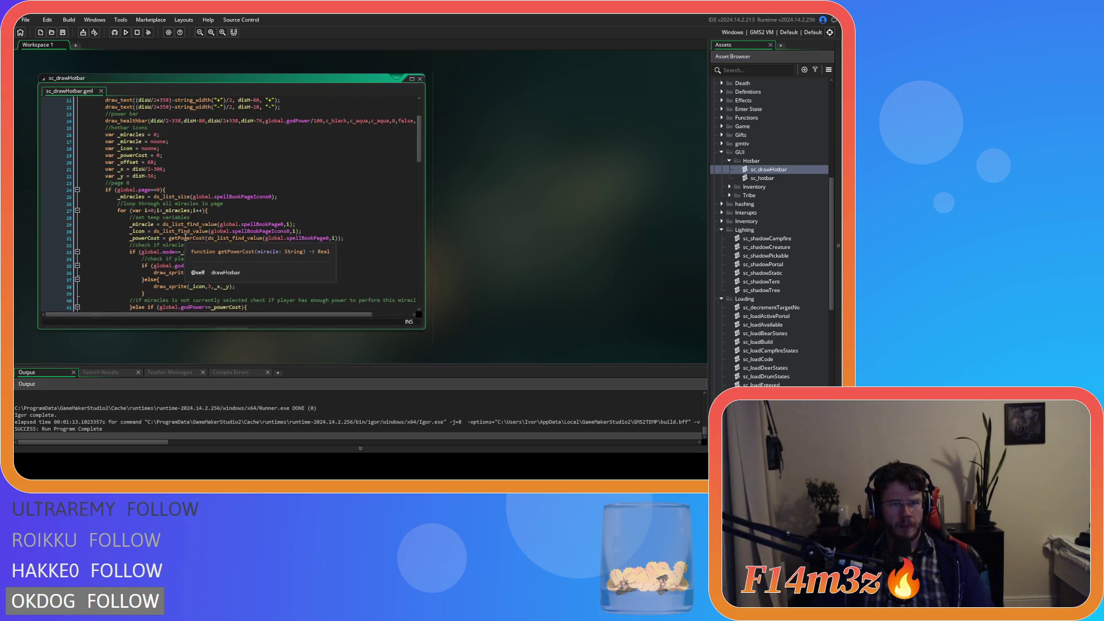
middle_click(184, 238)
click(493, 182)
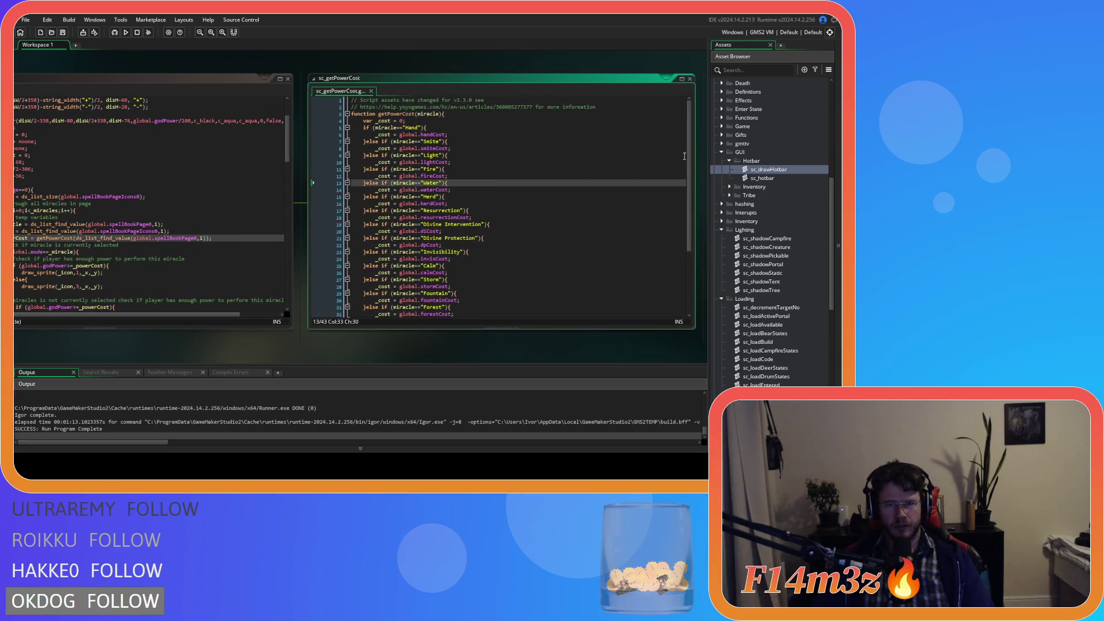
- Duplicate the Speed cost branch as a Haste branch that returns global.hasteCost
scroll(688, 230, down, 5)
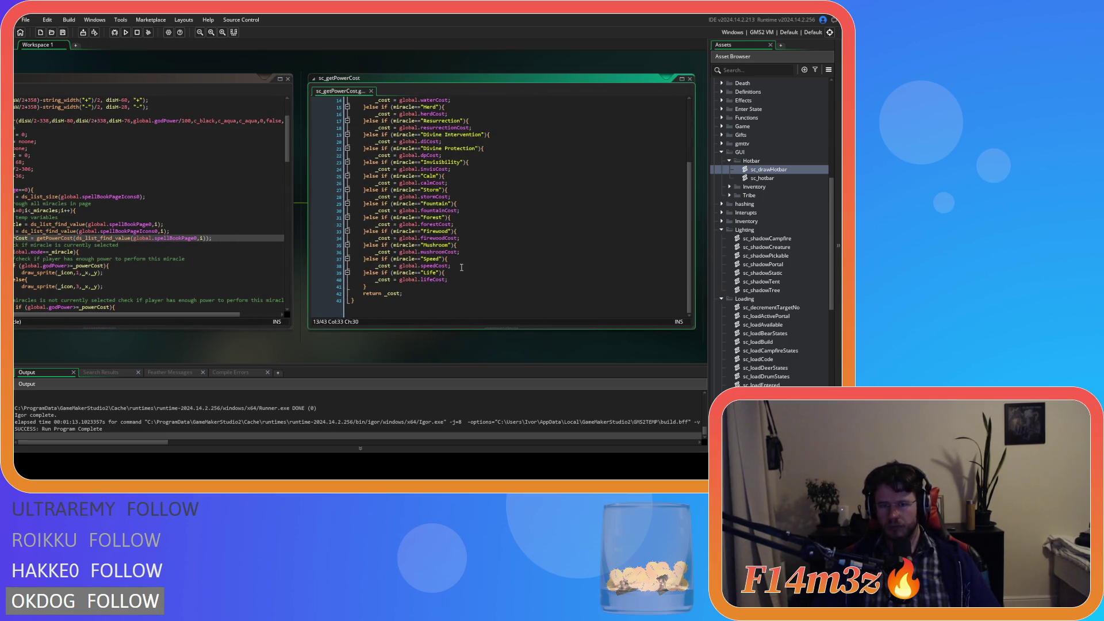
drag(461, 268, 363, 259)
key(ctrl+d)
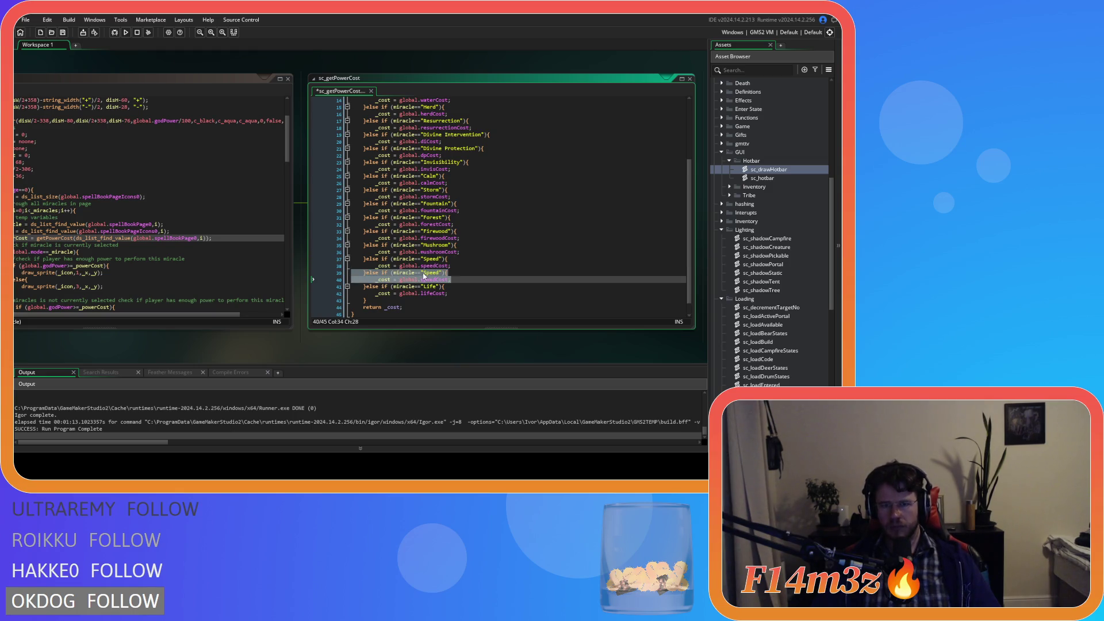
double_click(428, 273)
text(Hat)
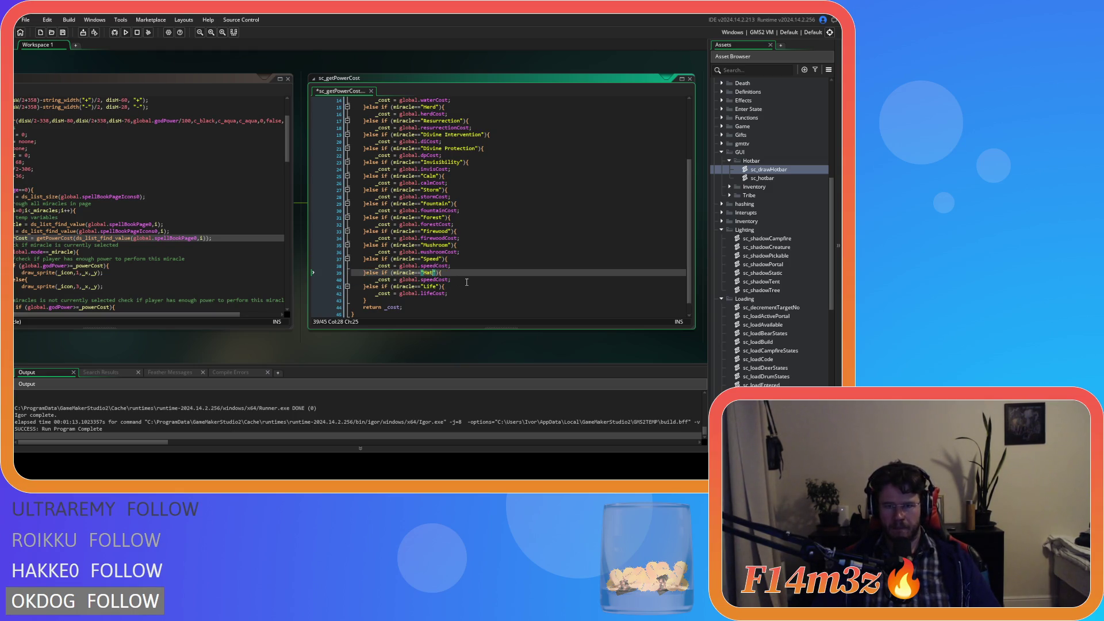
text(ste)
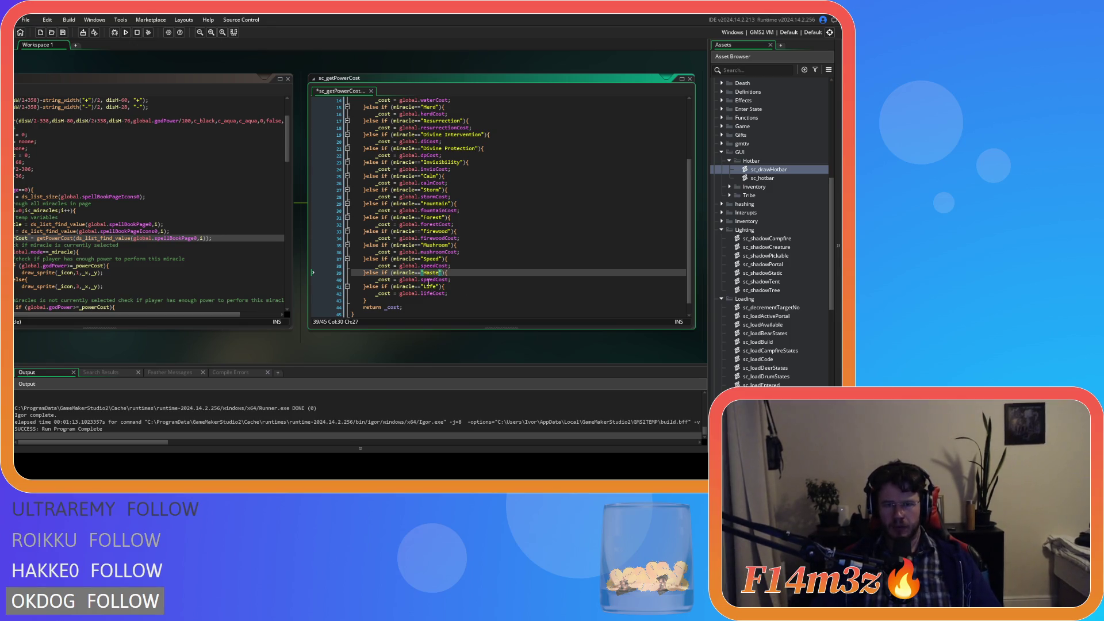
drag(435, 280, 422, 282)
text(haste)
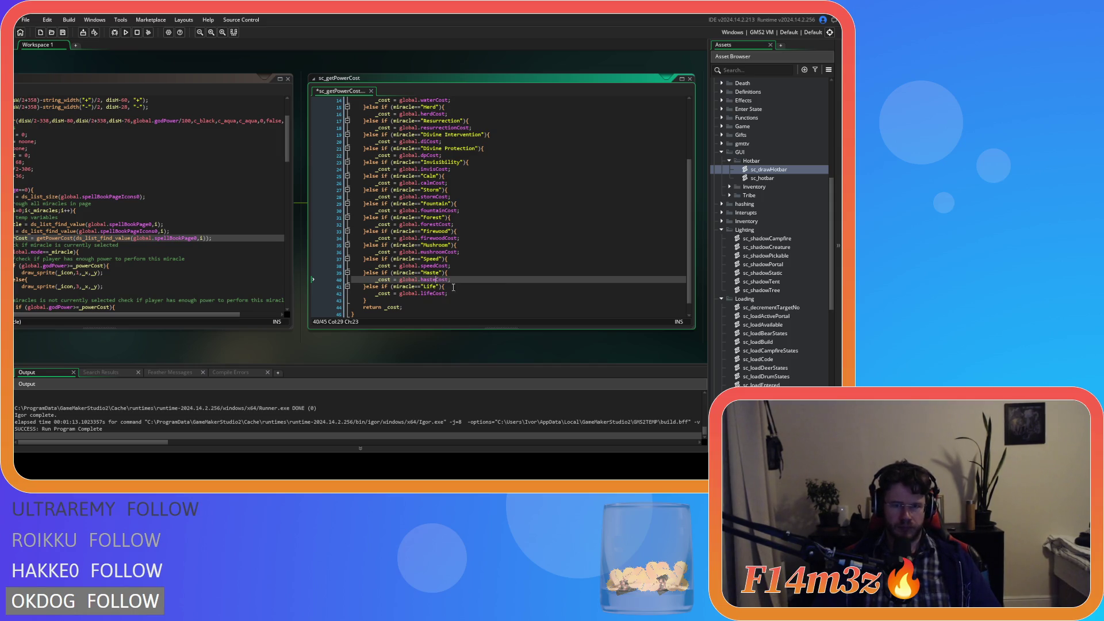
click(441, 286)
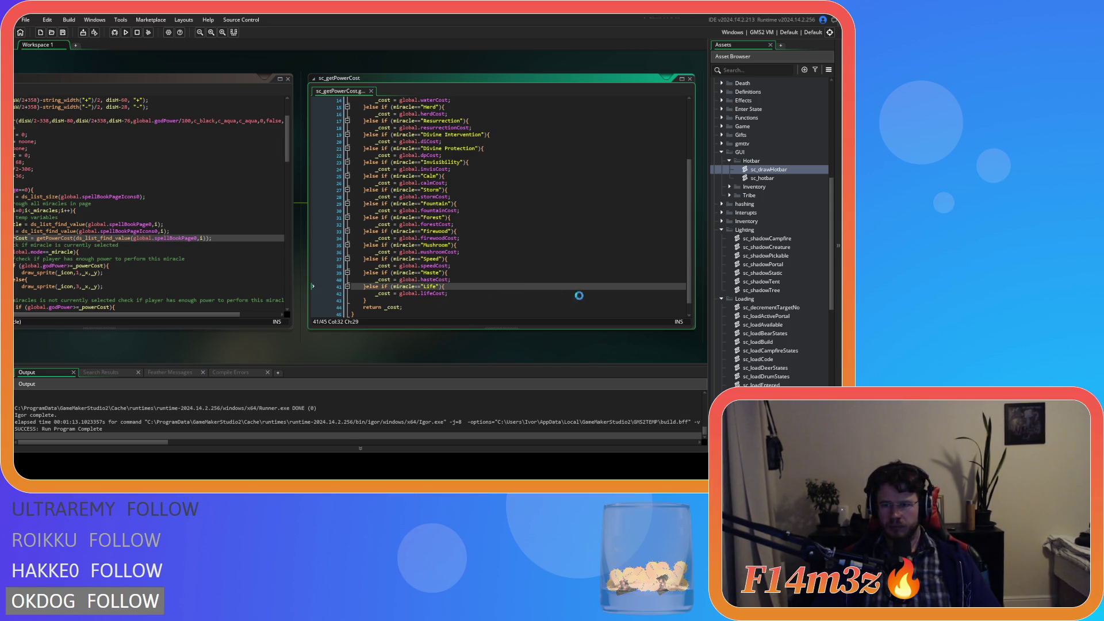
scroll(754, 270, down, 3)
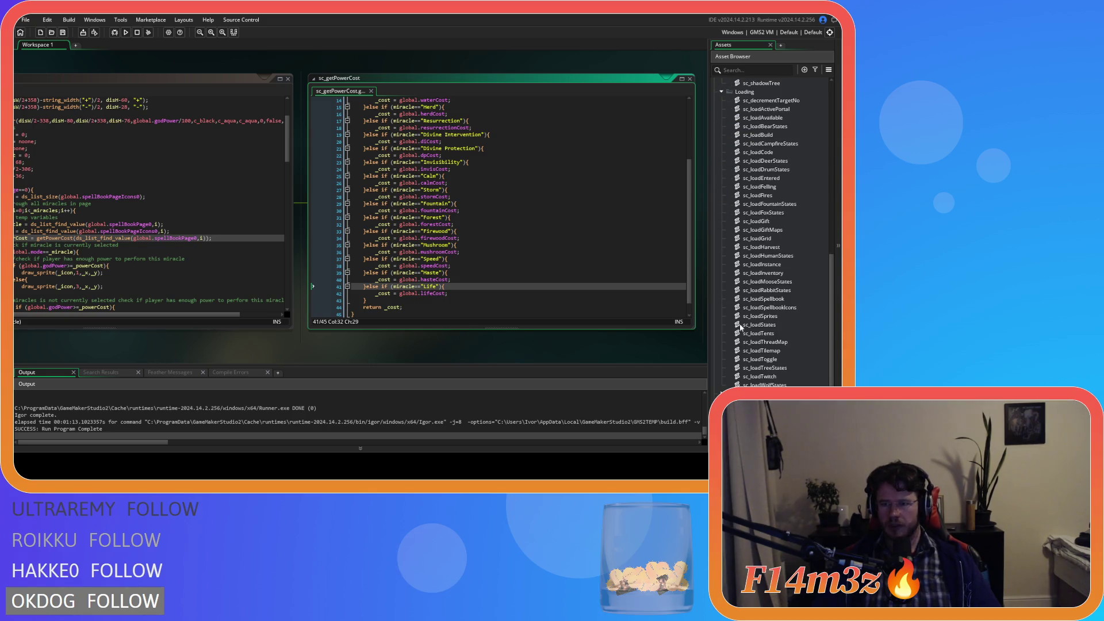
scroll(725, 155, up, 6)
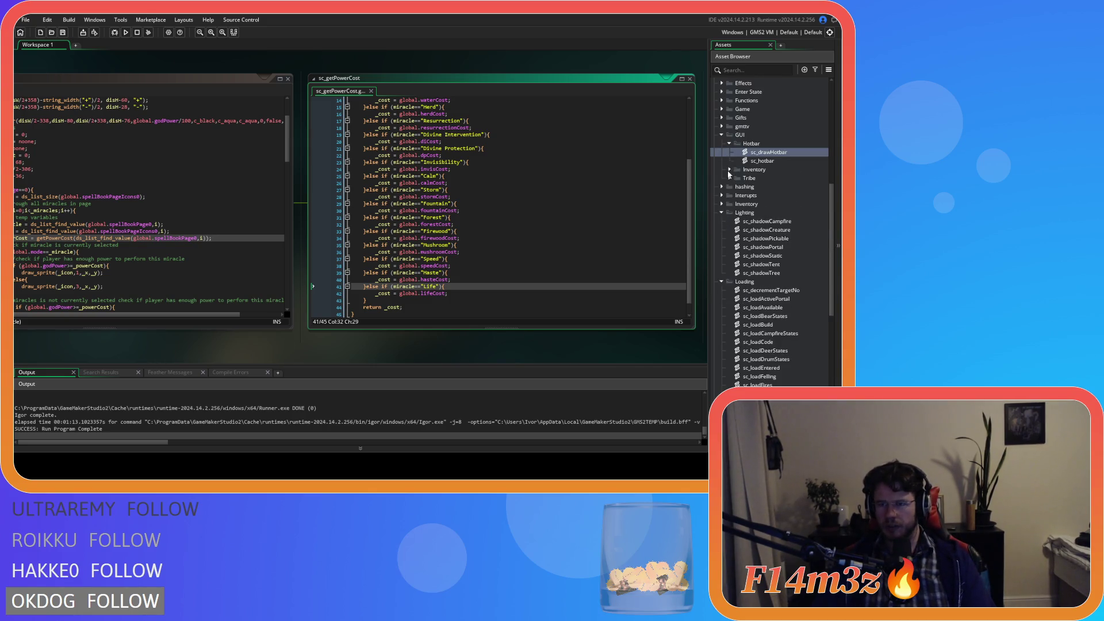
scroll(724, 163, up, 2)
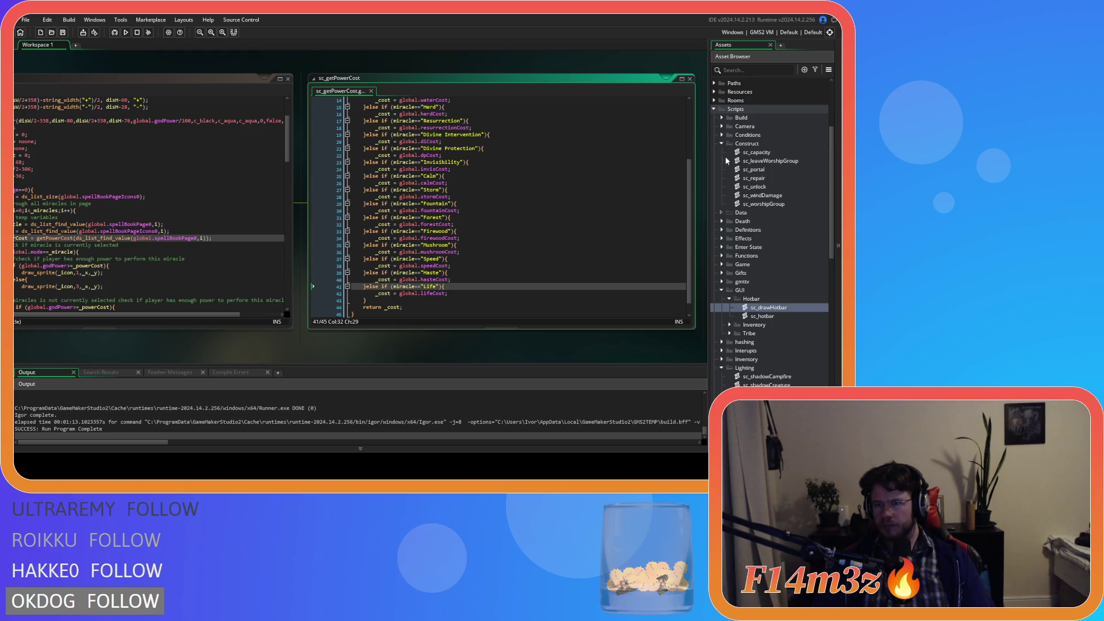
click(722, 229)
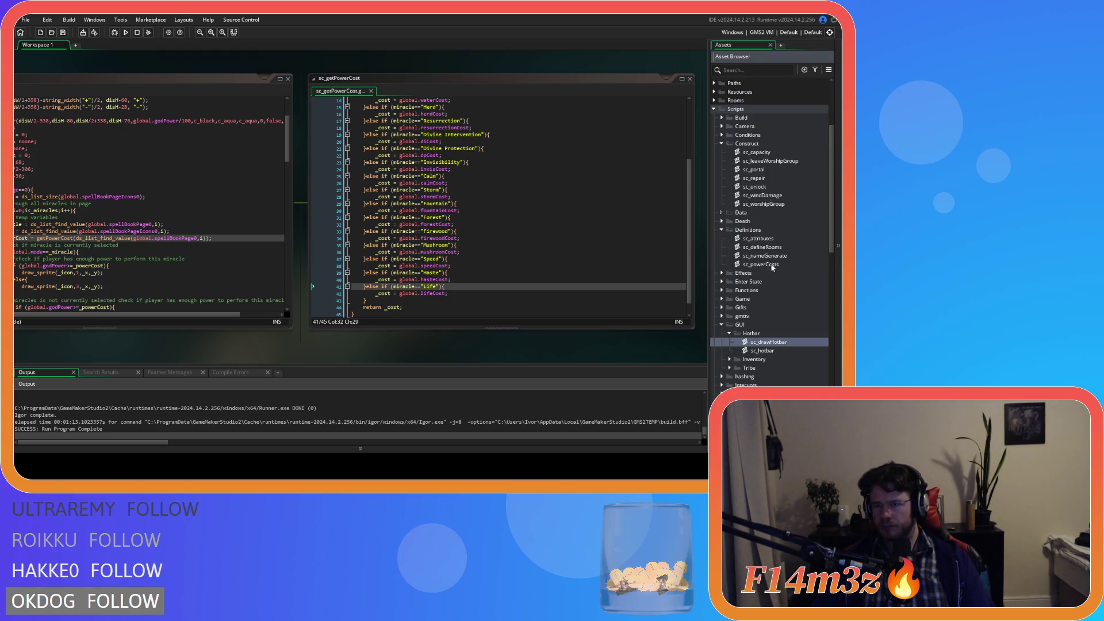
- Duplicate global.speedCost in sc_powerCosts as global.hasteCost = 100 and save the script
double_click(760, 264)
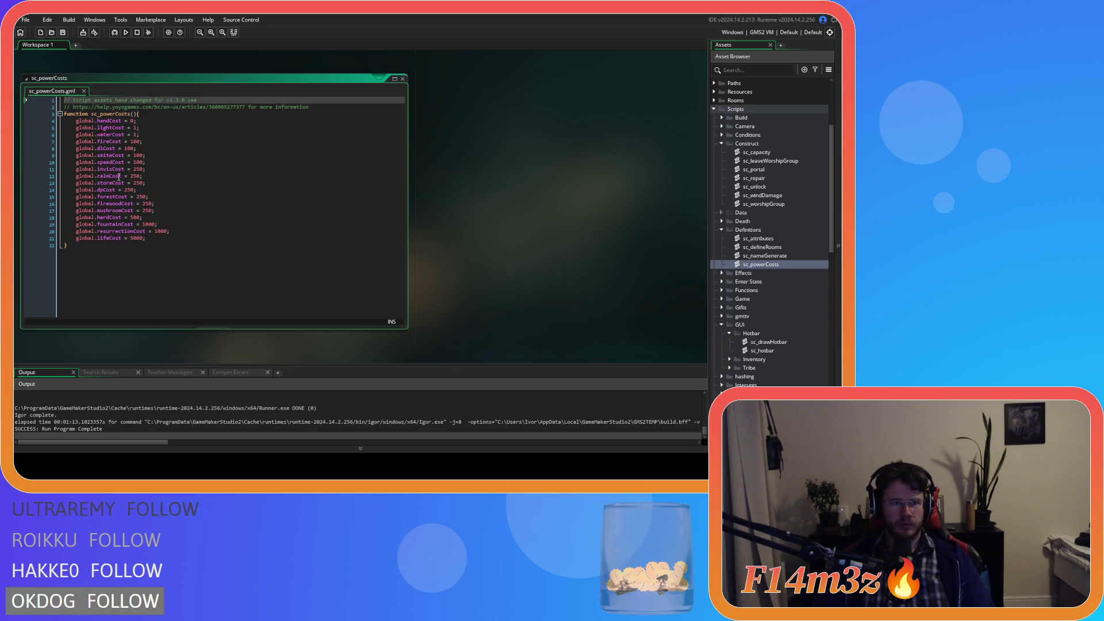
click(180, 162)
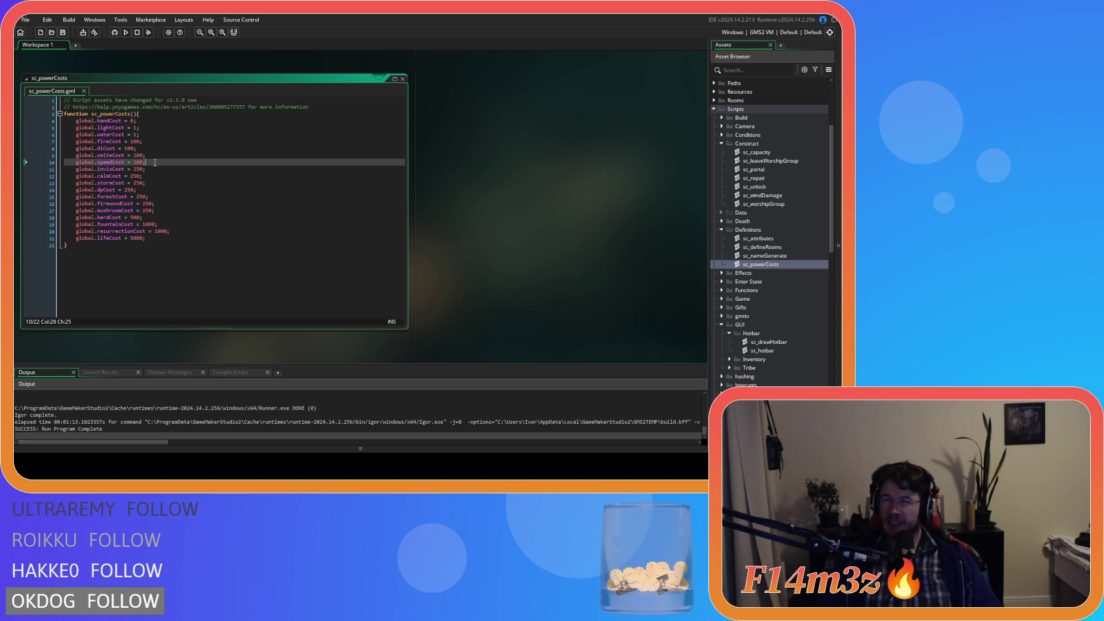
key(ctrl+d)
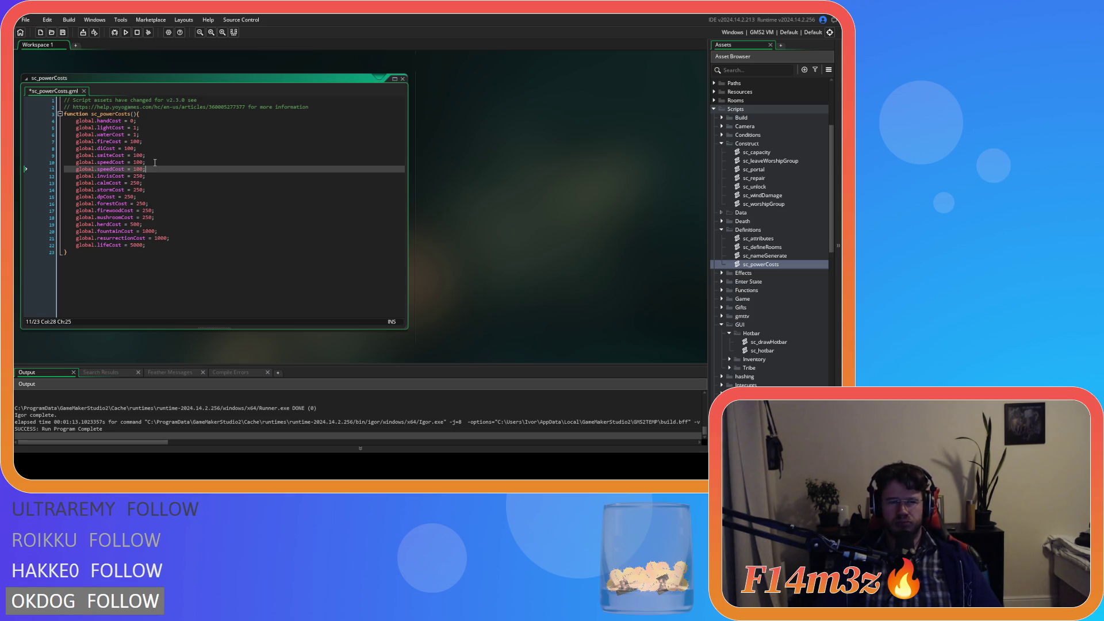
drag(112, 169, 98, 173)
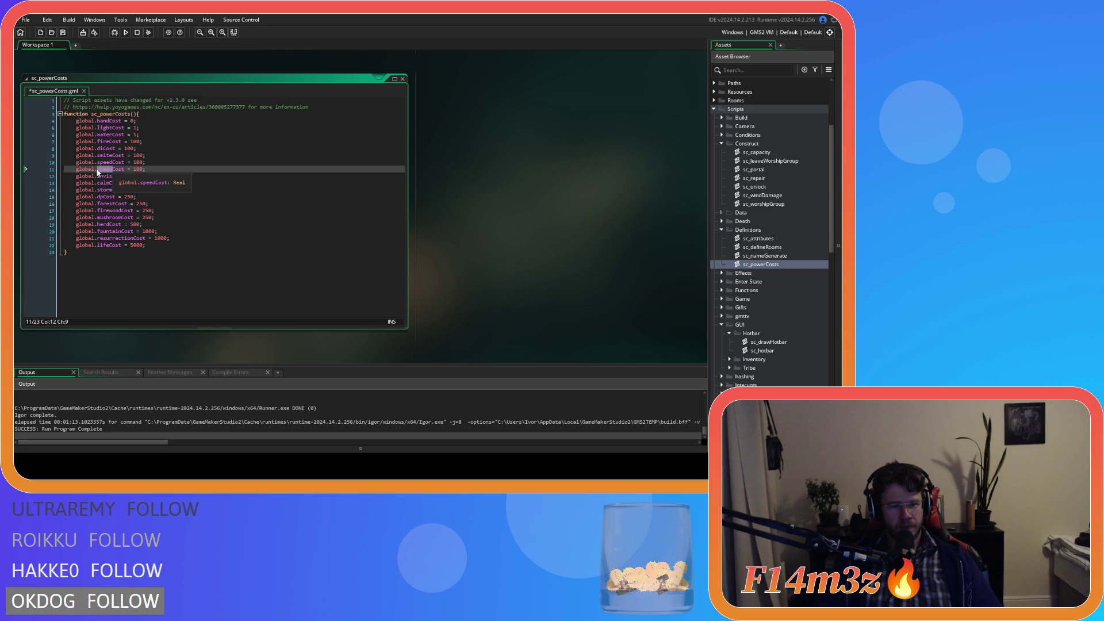
text(haste)
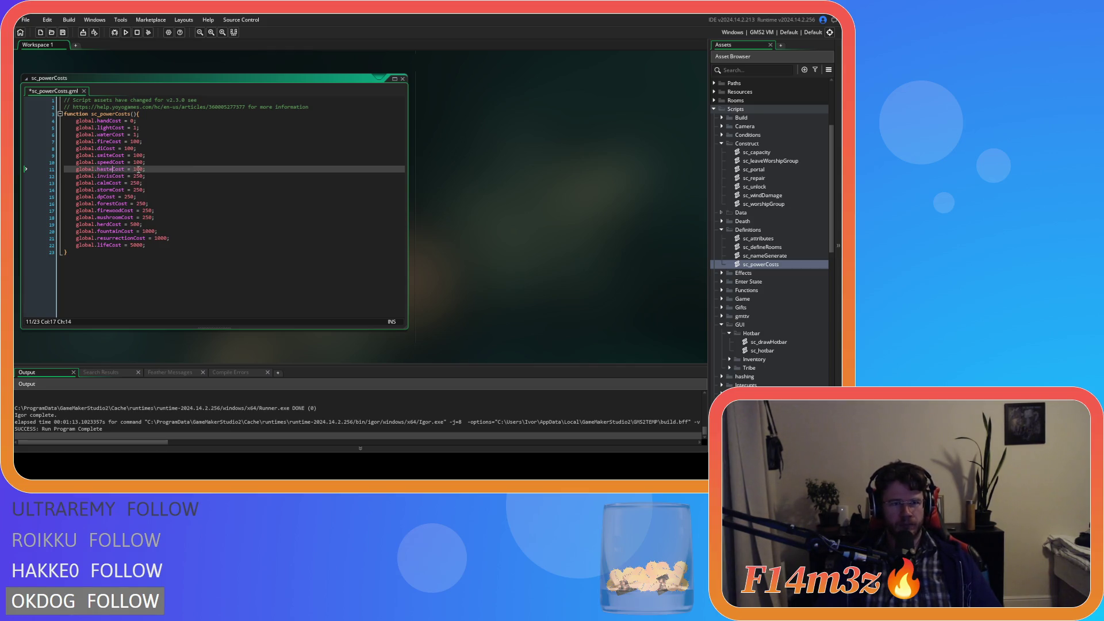
key(ctrl+s)
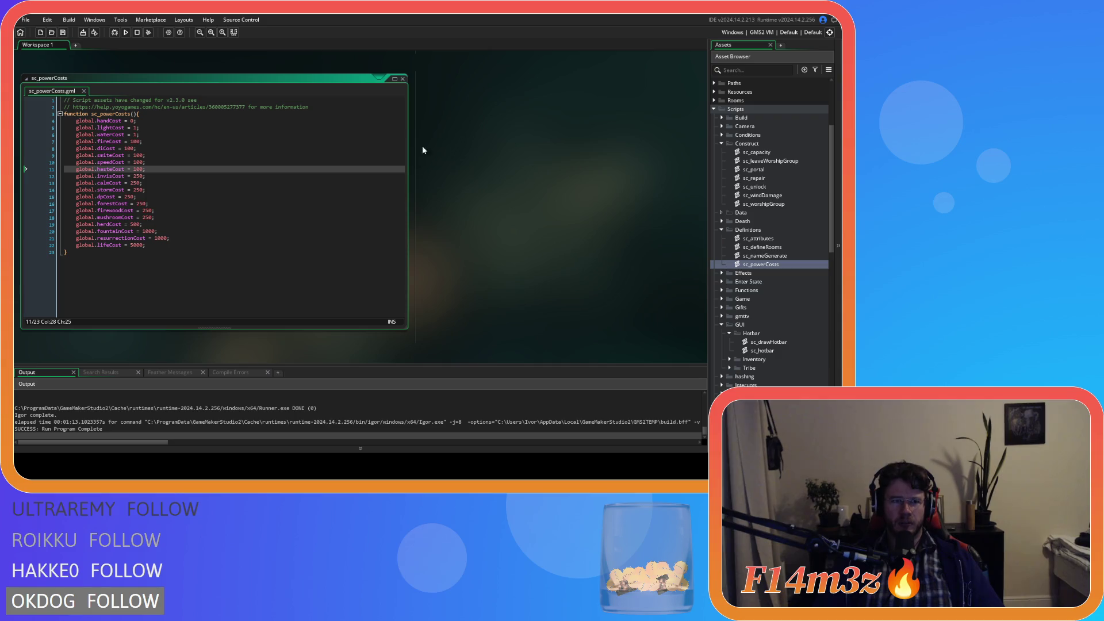
- Close the sc_powerCosts script editor from the workspace context menu
right_click(433, 131)
mouse_move(448, 146)
click(506, 171)
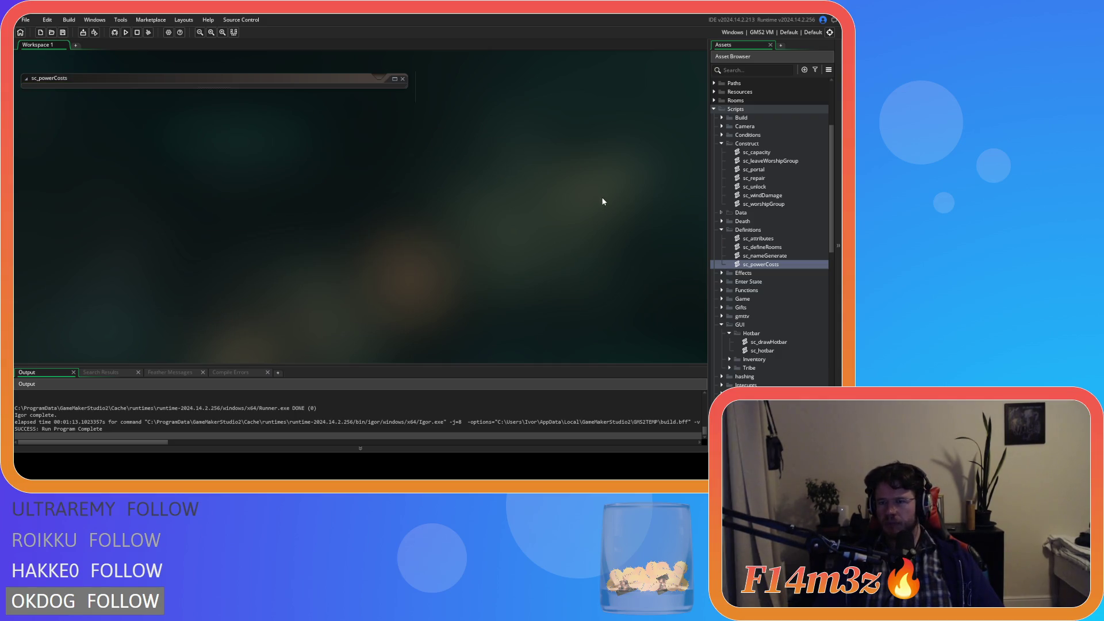
- Collapse the Definitions, Construct, Hotbar, GUI, Lighting, Loading and Scripts folders, then run the game with F5
click(722, 229)
click(720, 144)
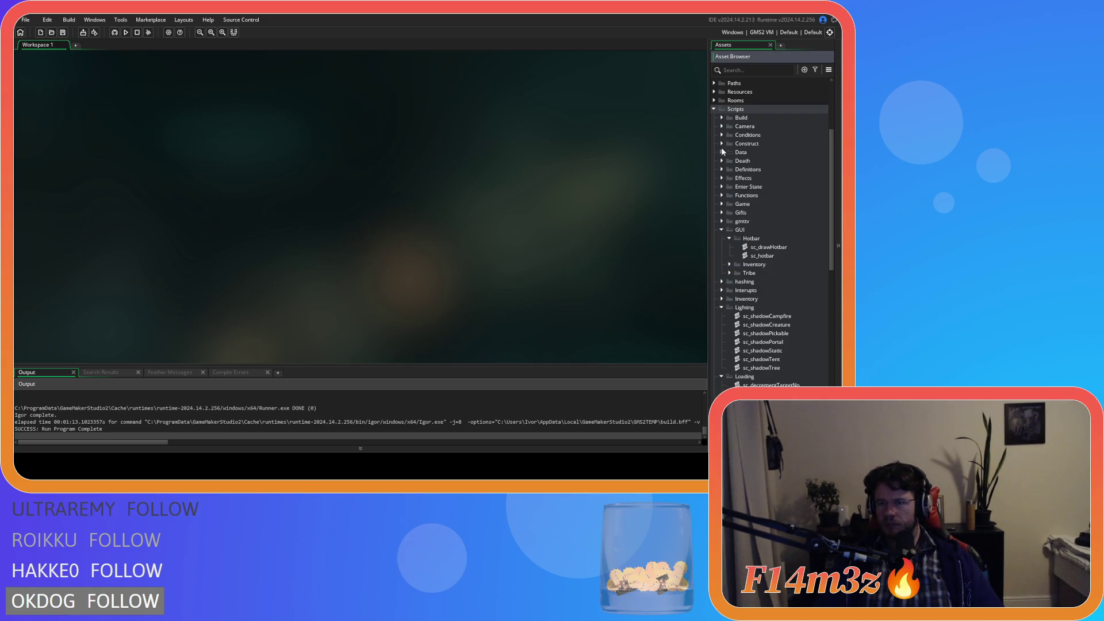
click(729, 238)
click(721, 230)
click(722, 264)
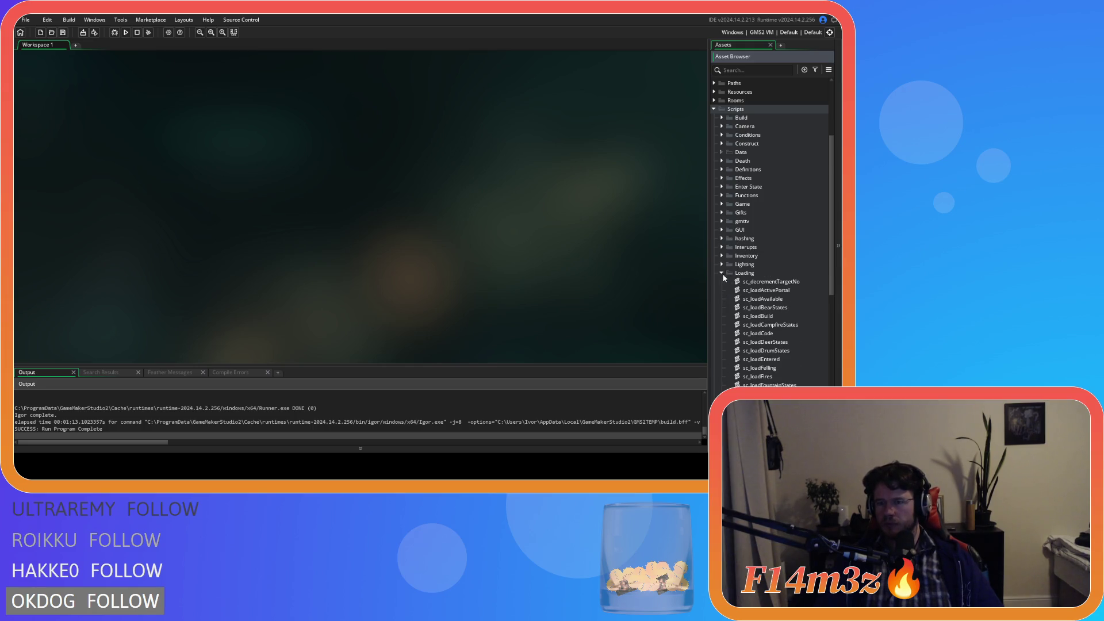
click(722, 273)
click(713, 109)
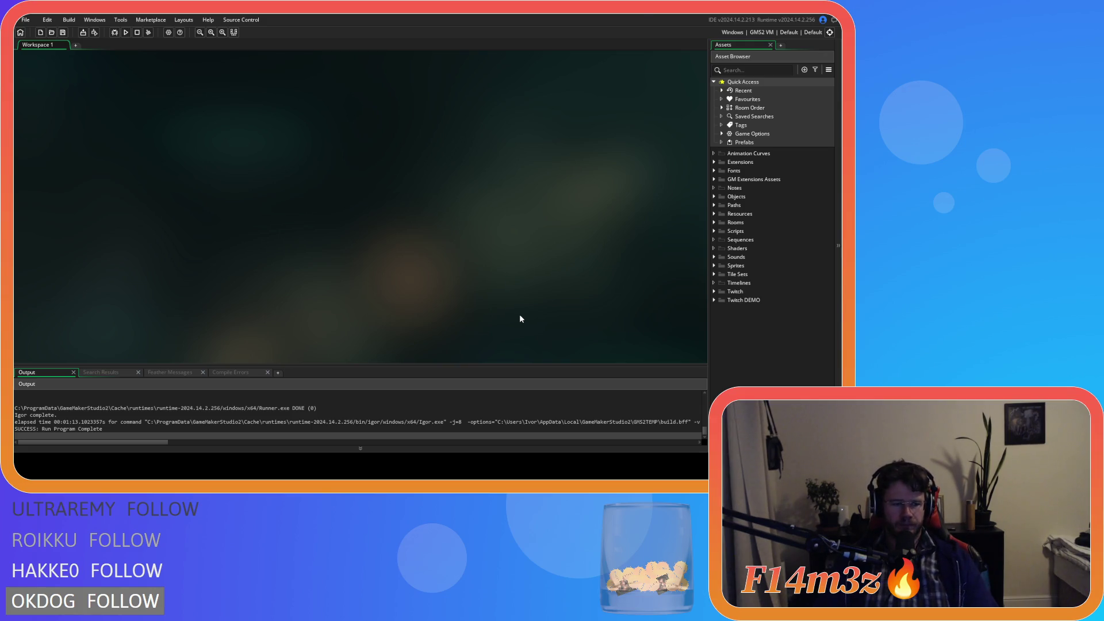
key(F5)
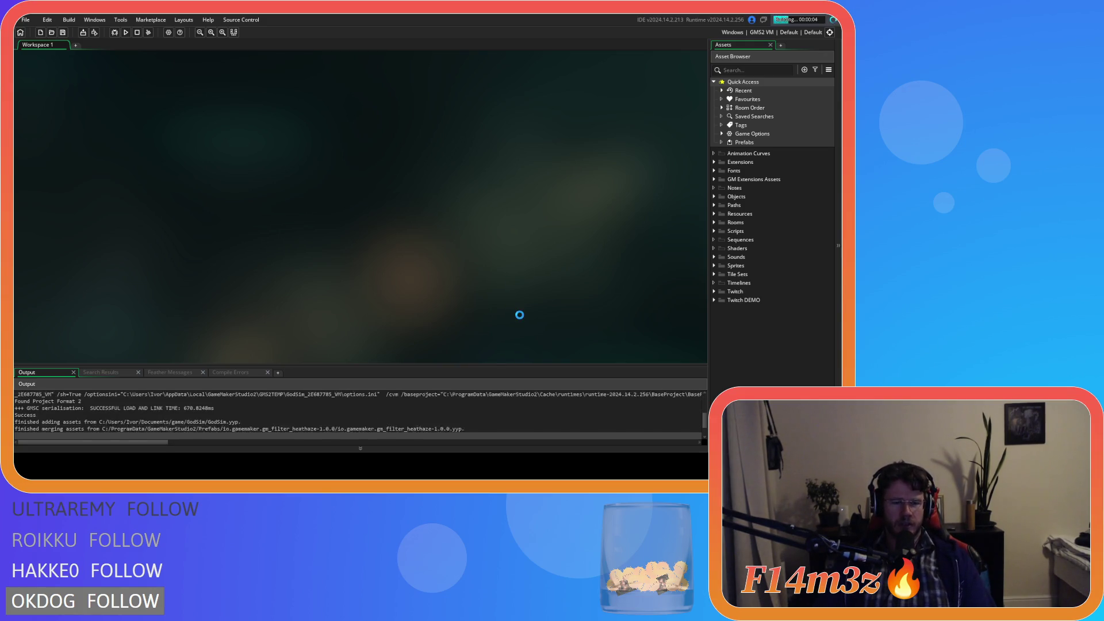
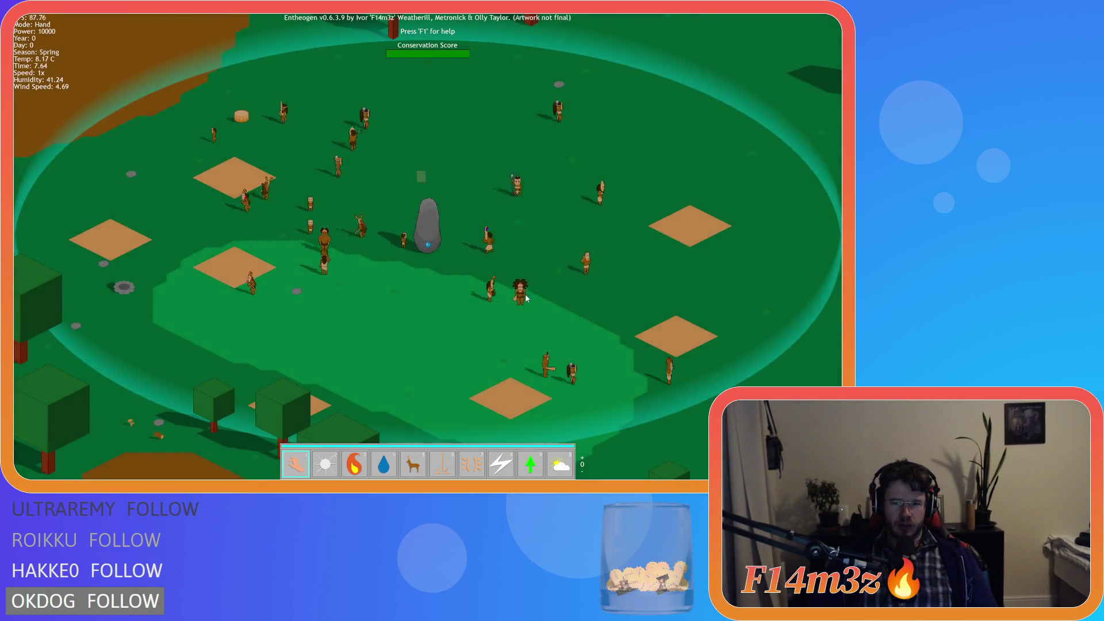
- Pan the map over the village, then quit the Entheogen test run and confirm the exit
scroll(409, 281, up, 1)
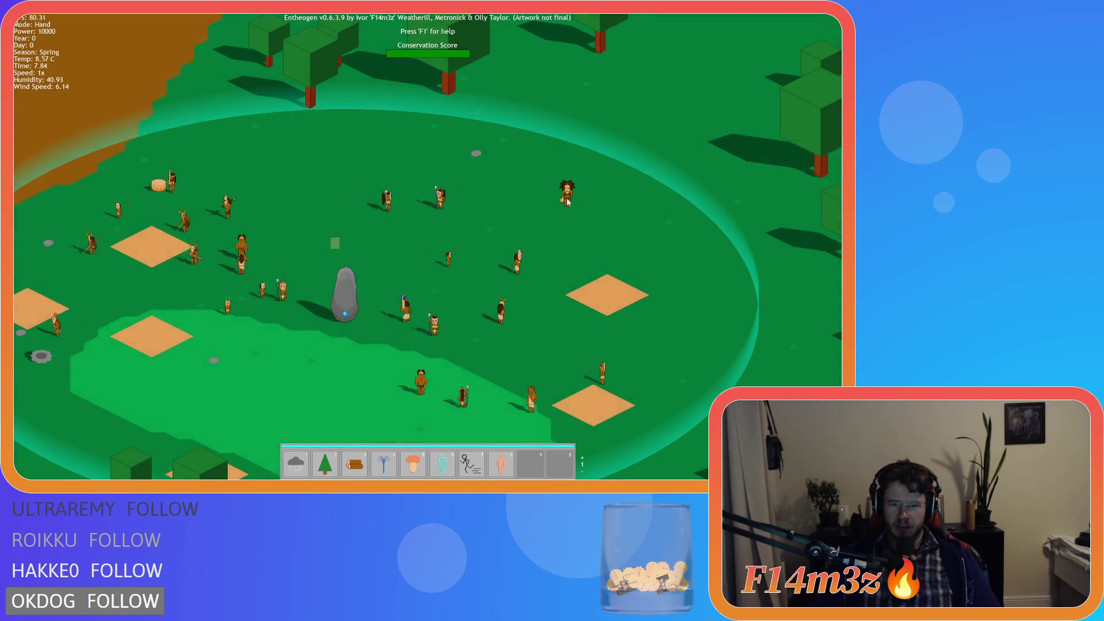
scroll(566, 204, up, 2)
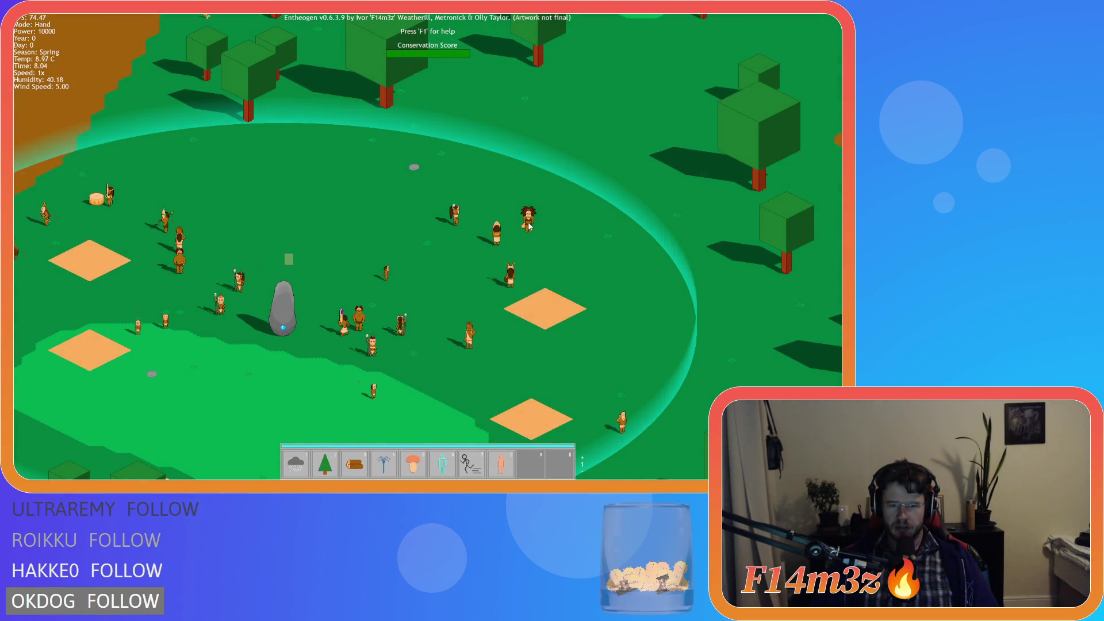
mouse_move(285, 274)
mouse_down()
mouse_move(351, 242)
mouse_move(359, 225)
mouse_up()
key(Escape)
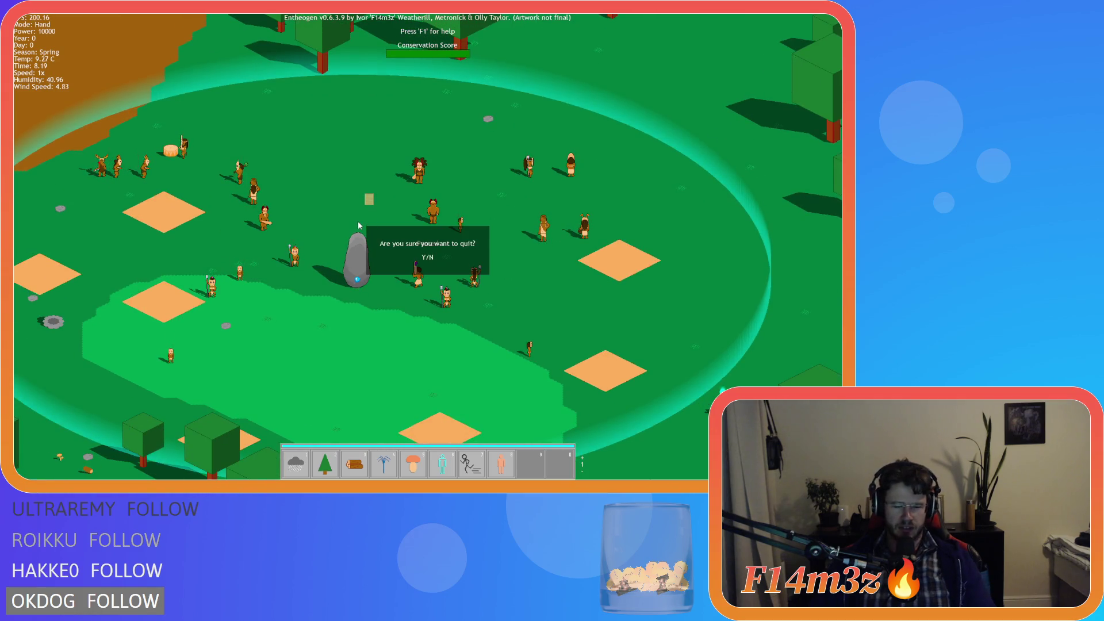
key(y)
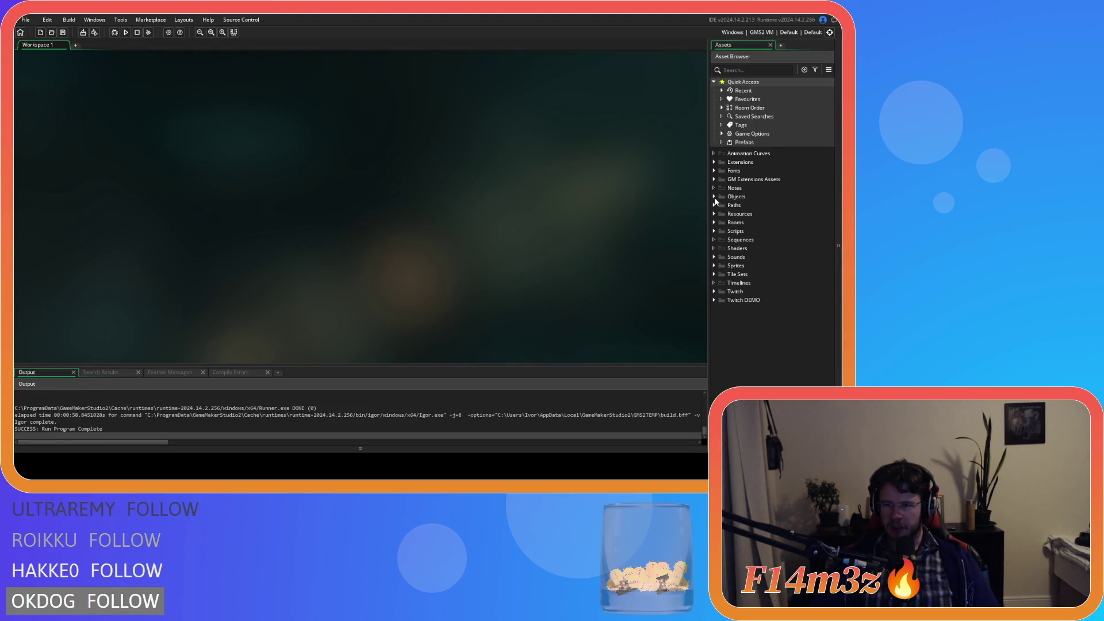
- Open the ob_tracker object's Create code from Objects > Game
click(714, 196)
click(722, 240)
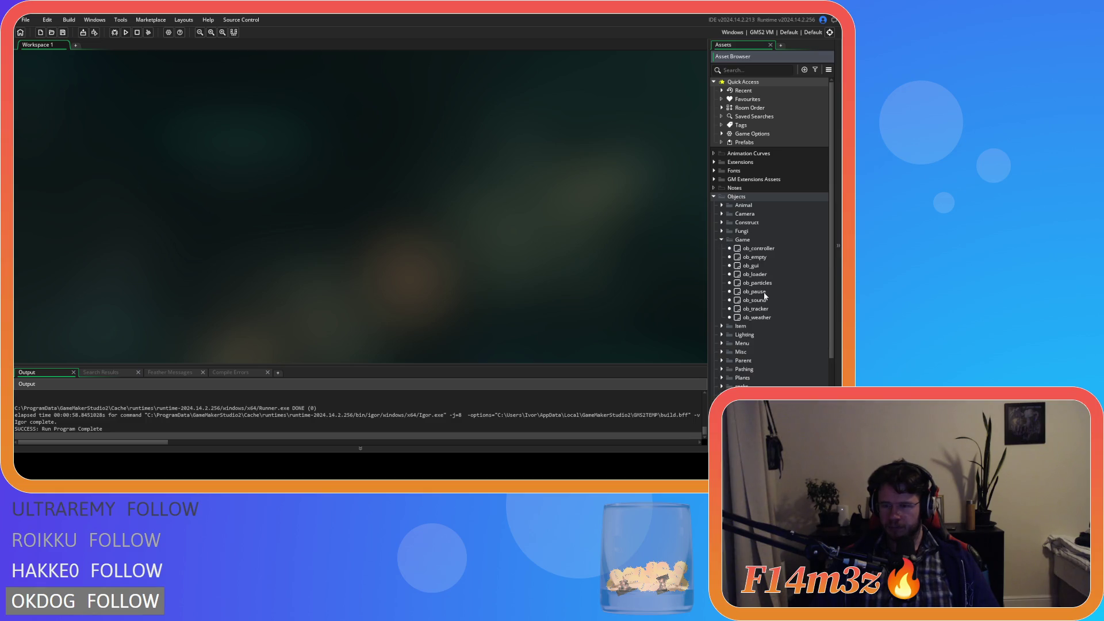
double_click(755, 308)
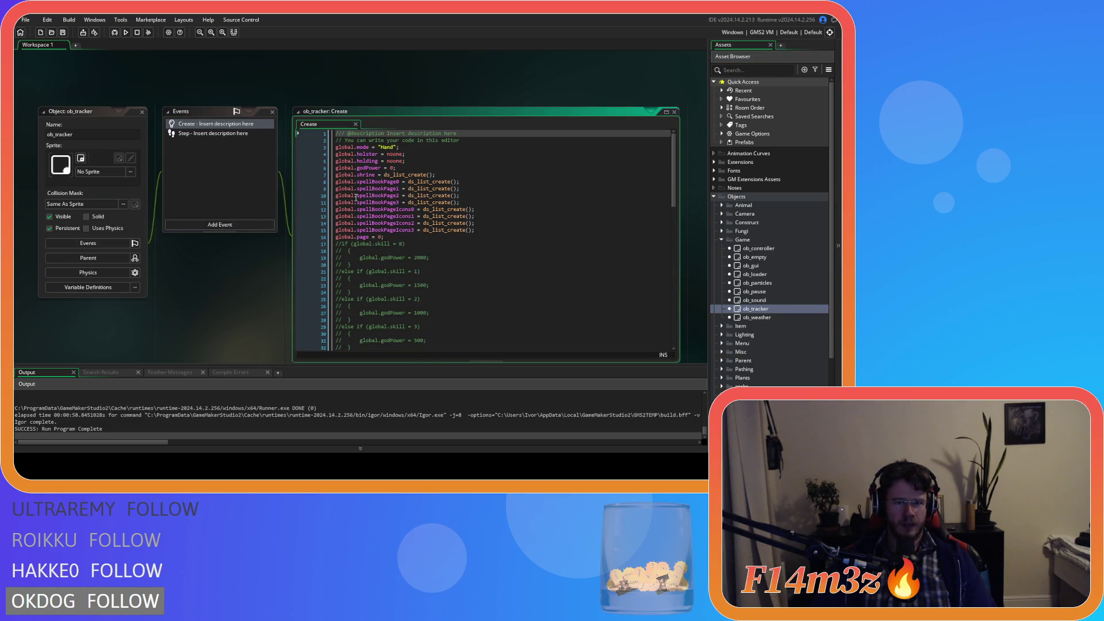
scroll(464, 217, down, 10)
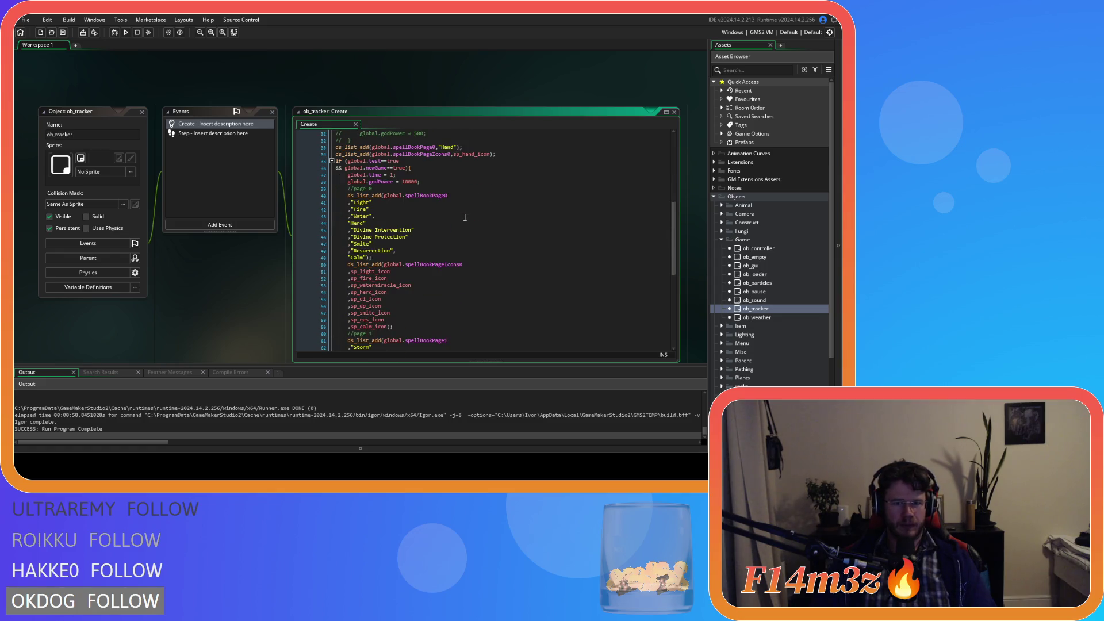
scroll(465, 218, down, 6)
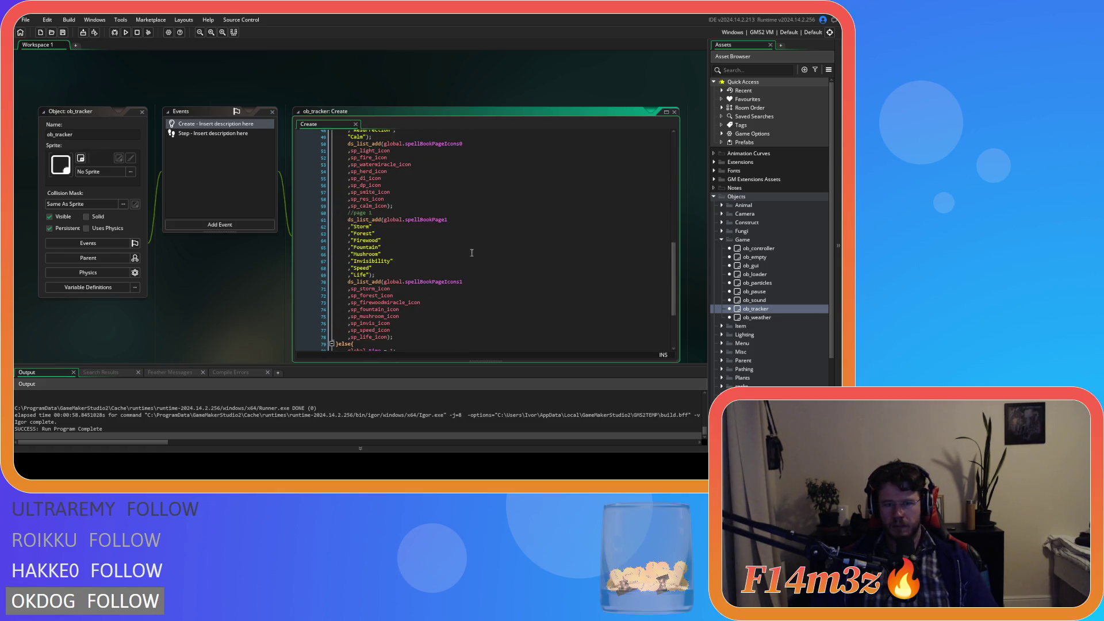
- Duplicate the Speed spell entry and rename the copy to Haste
click(414, 274)
key(Up)
key(ctrl+d)
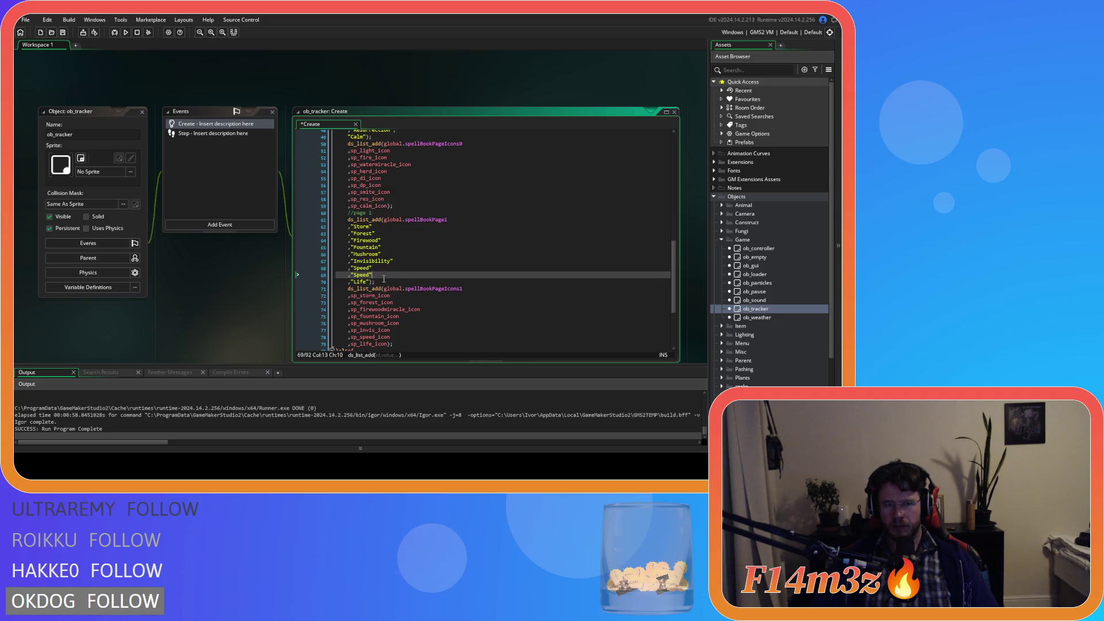
key(Left)
key(ctrl+shift+Left)
text(Haste)
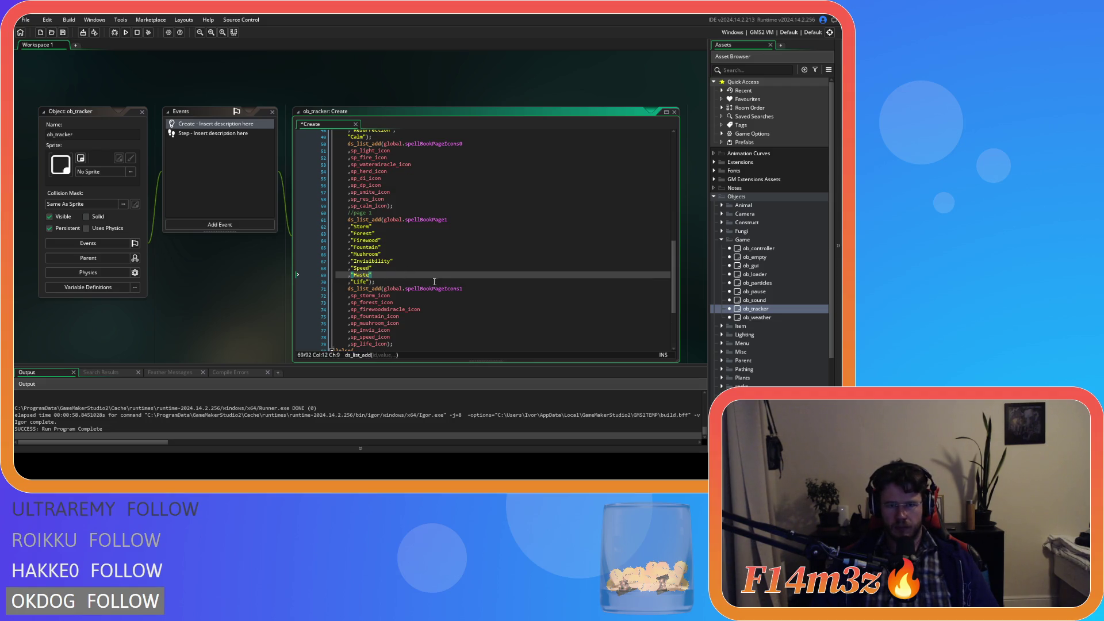
- Duplicate the sp_speed_icon line as sp_haste_icon and save the Create code
scroll(433, 271, down, 4)
click(377, 251)
key(ctrl+d)
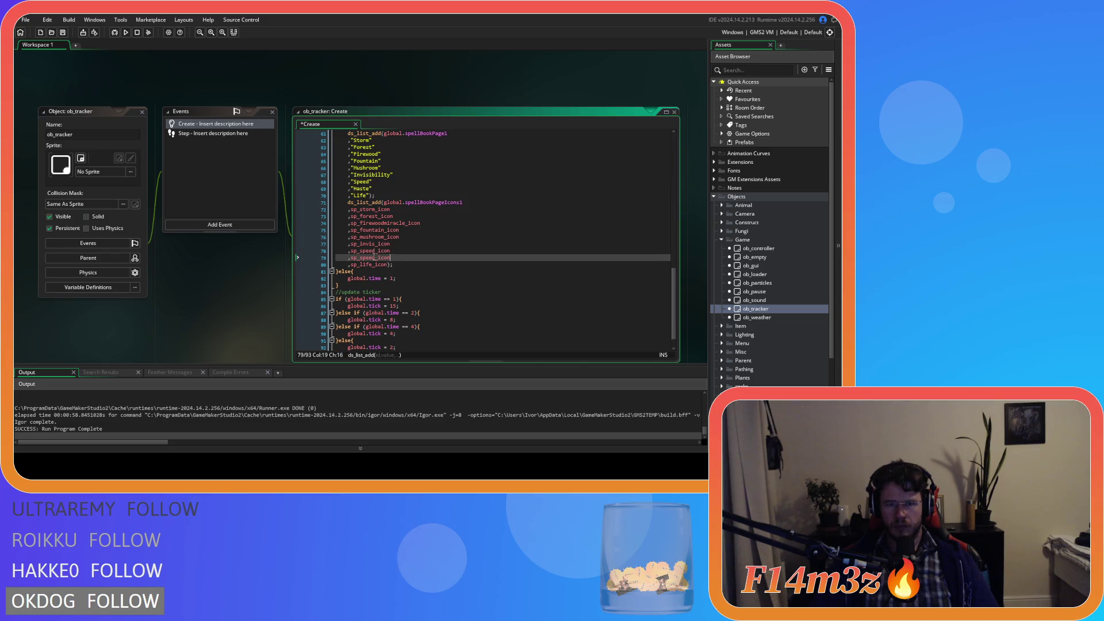
drag(376, 259, 361, 260)
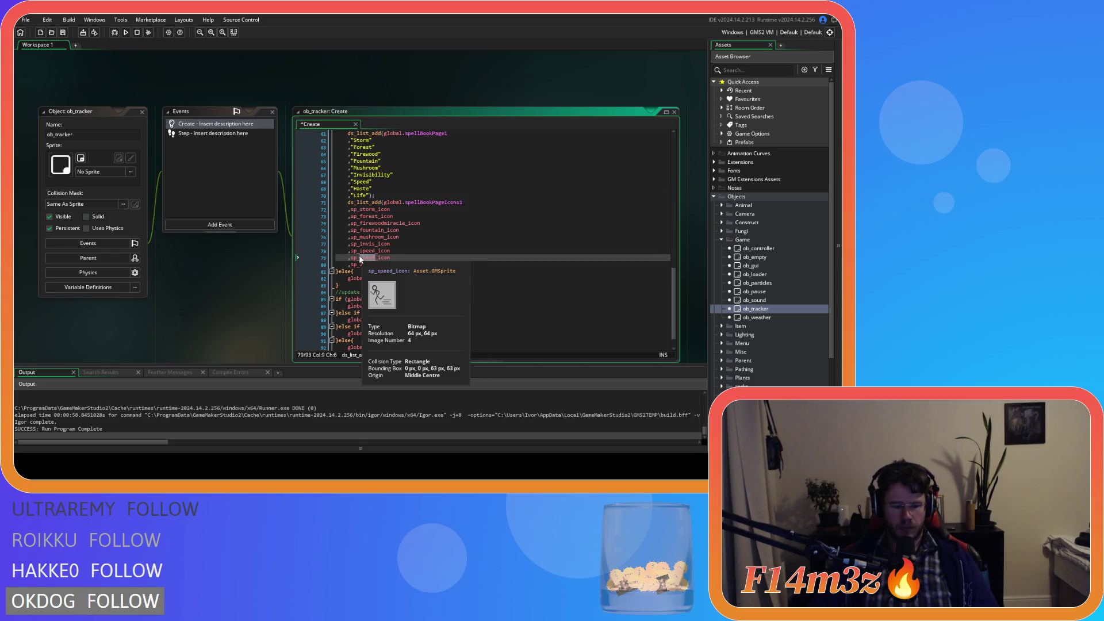
text(haste)
key(ctrl+s)
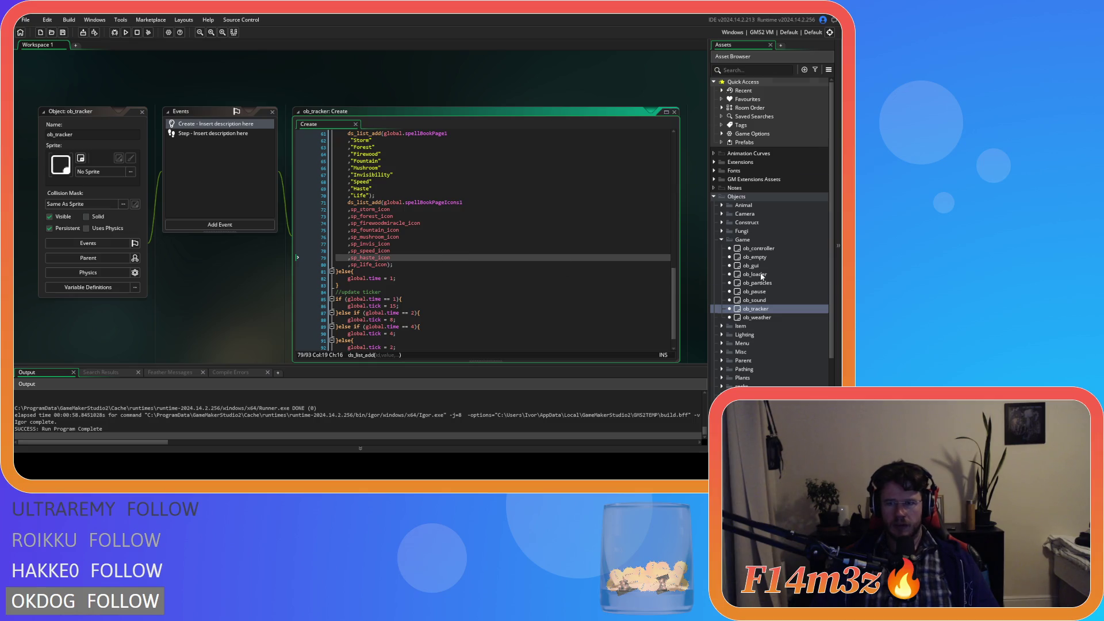
scroll(759, 279, down, 4)
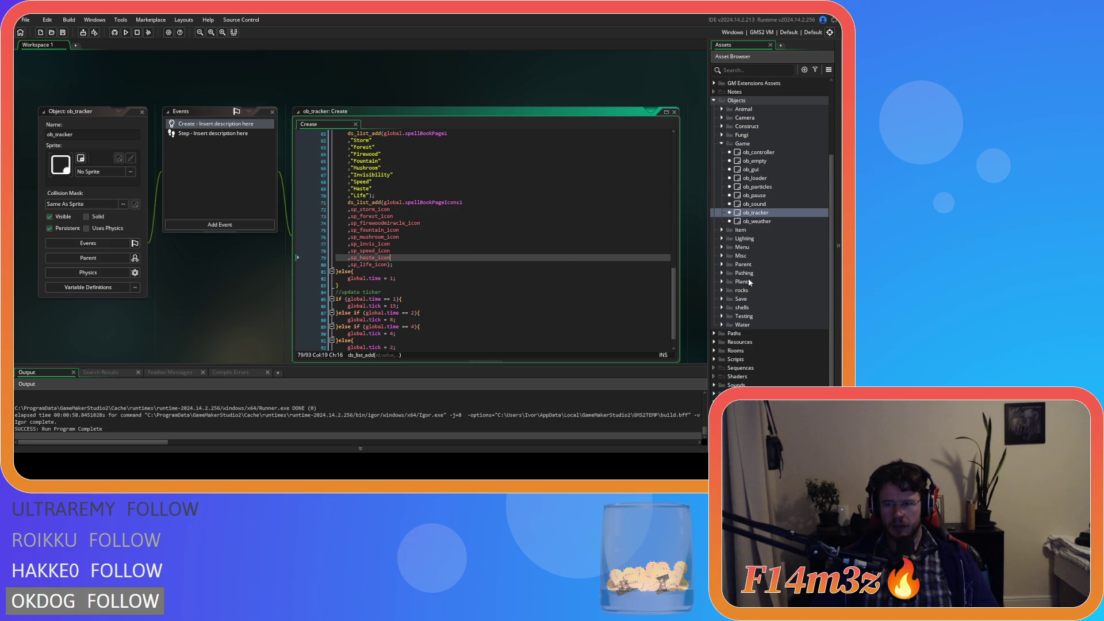
- Open the sc_defineRooms script from Scripts > Definitions
click(713, 360)
scroll(719, 368, down, 3)
click(721, 351)
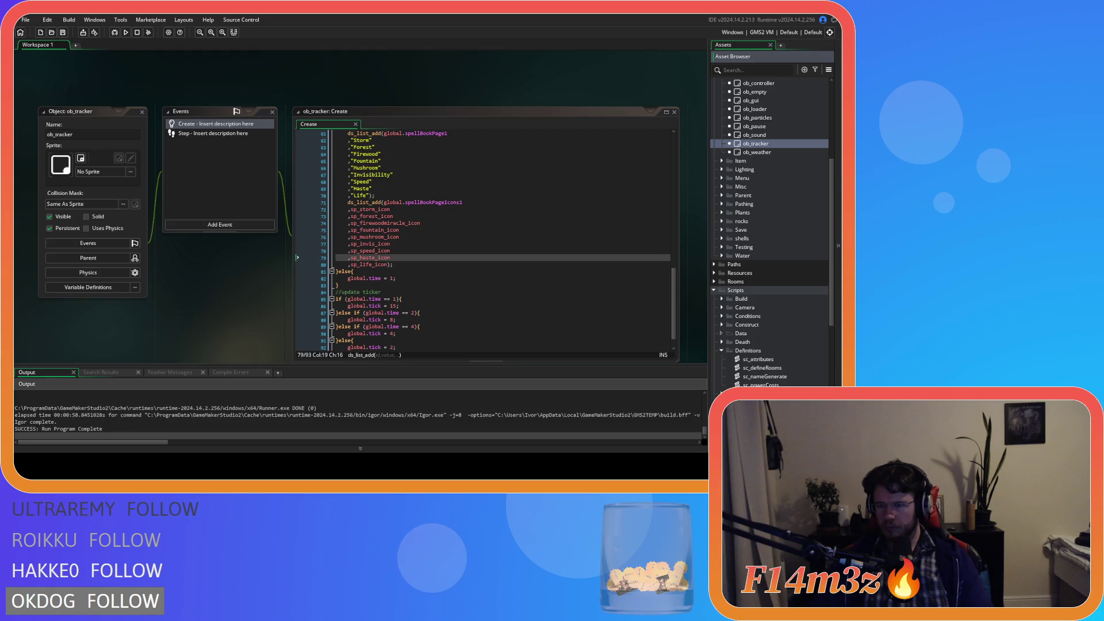
double_click(771, 368)
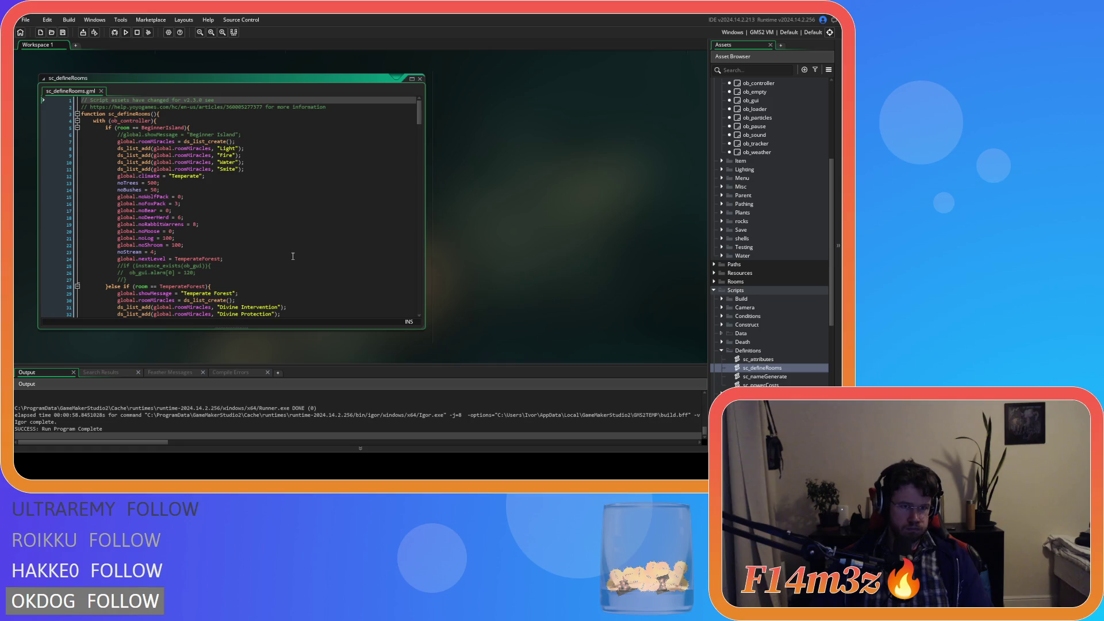
- Scroll through the room definitions and their miracle lists
scroll(292, 256, down, 20)
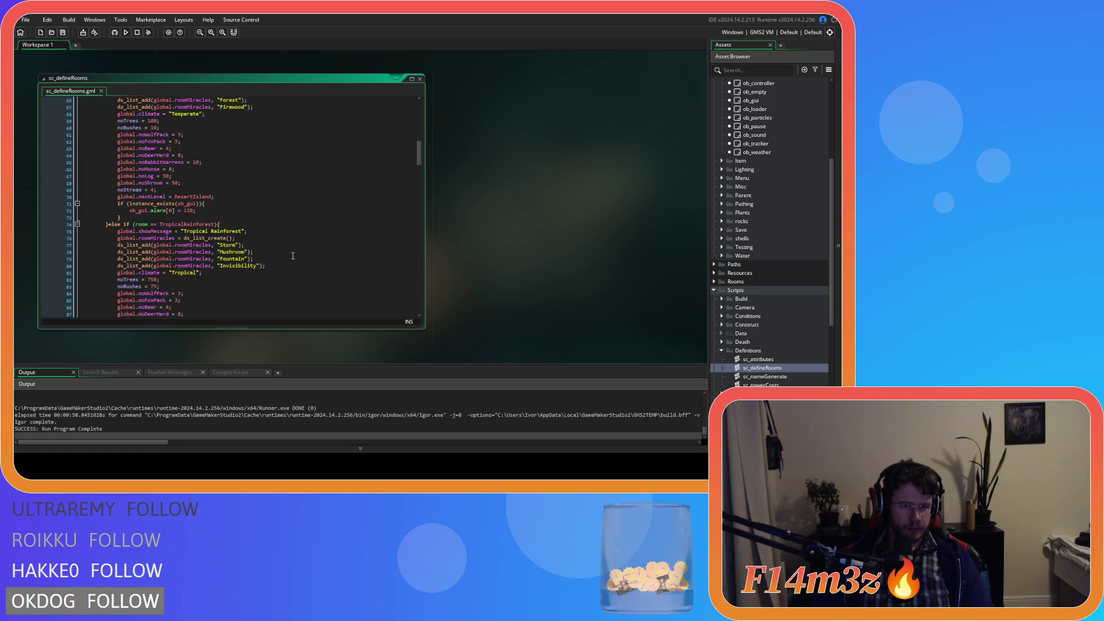
scroll(292, 256, down, 12)
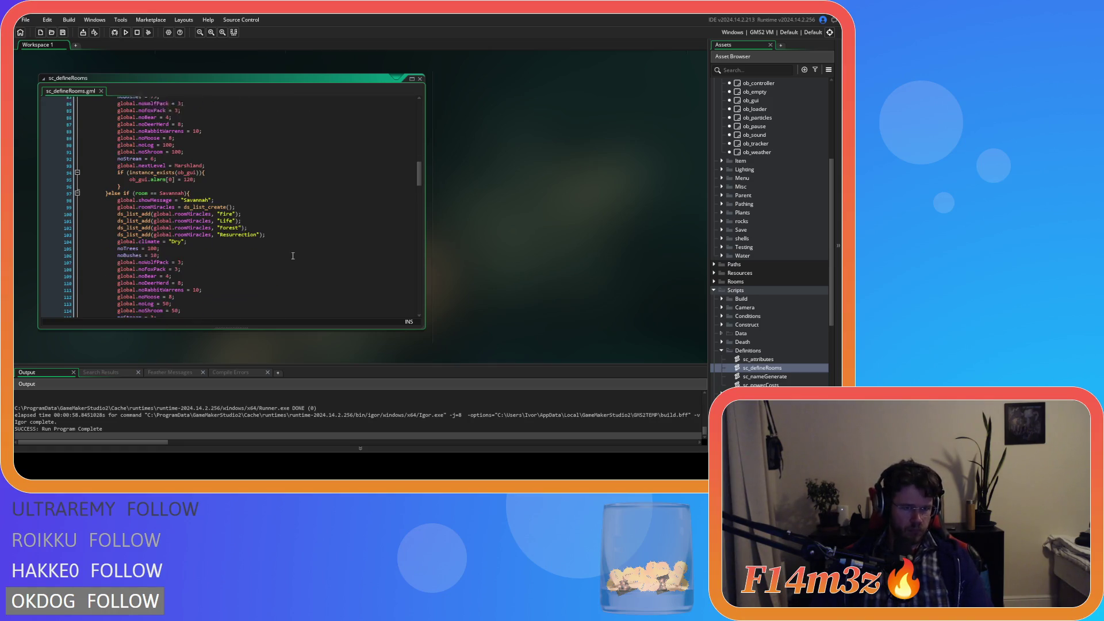
scroll(293, 256, down, 5)
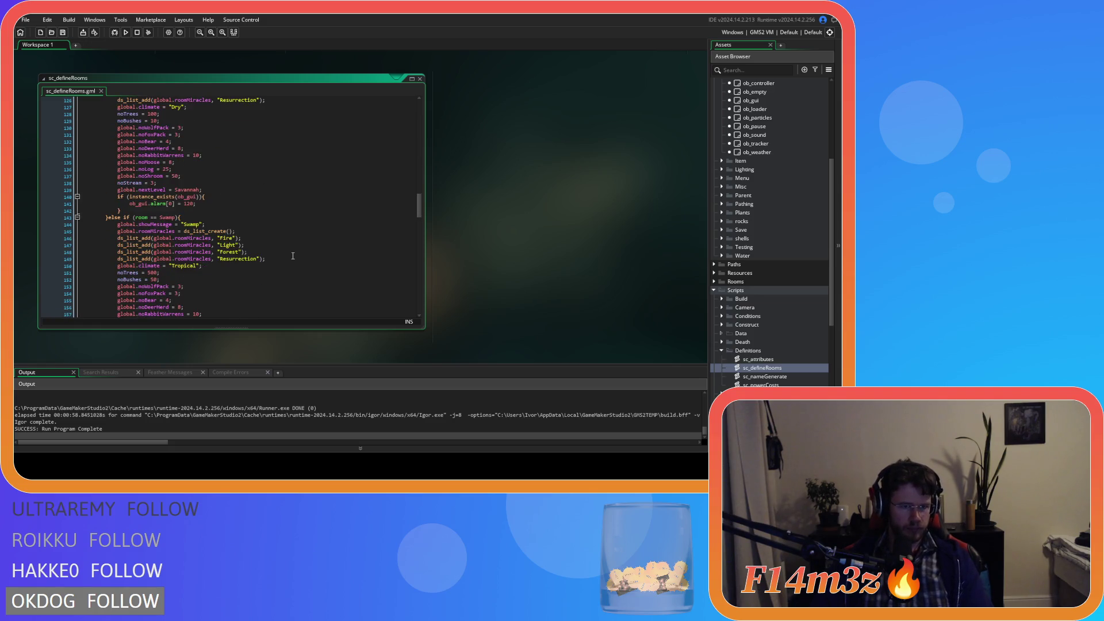
scroll(293, 256, up, 12)
scroll(292, 256, up, 8)
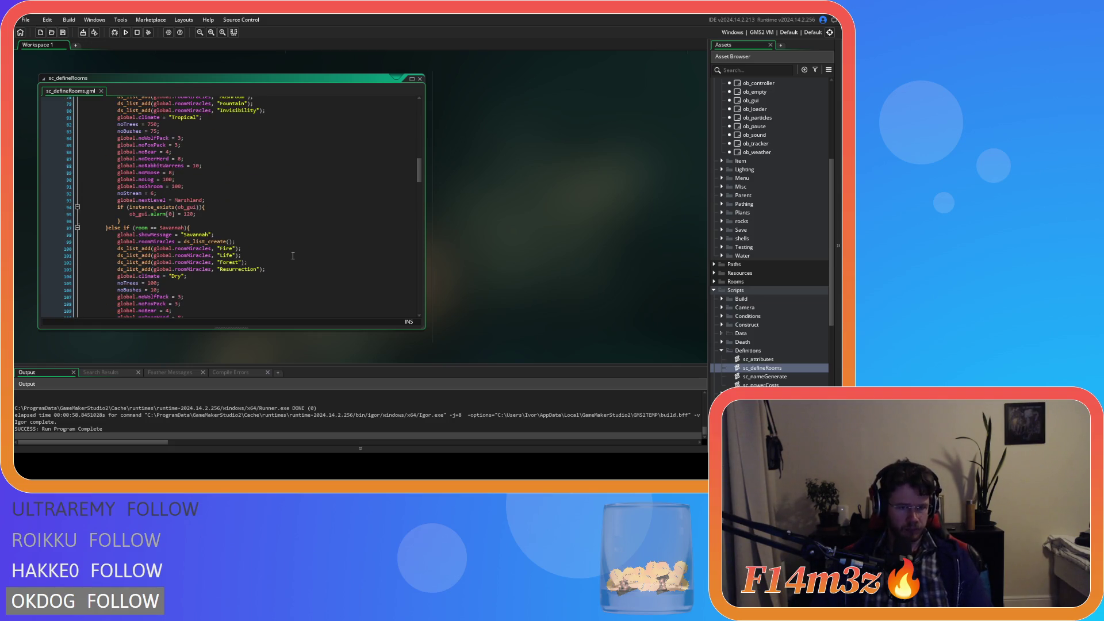
scroll(292, 256, up, 8)
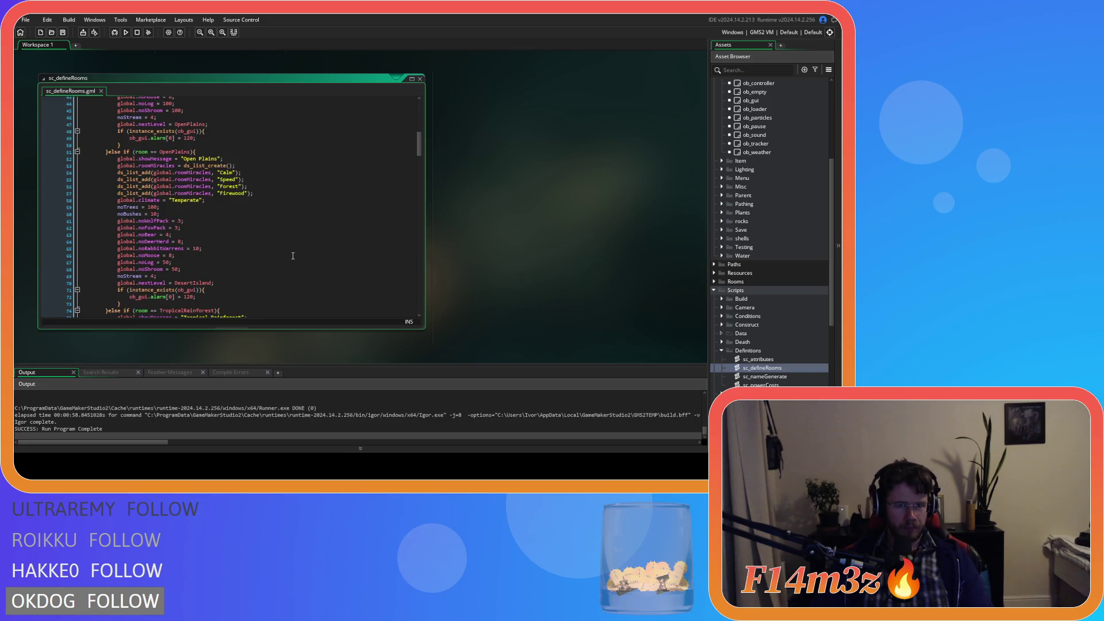
scroll(282, 176, down, 4)
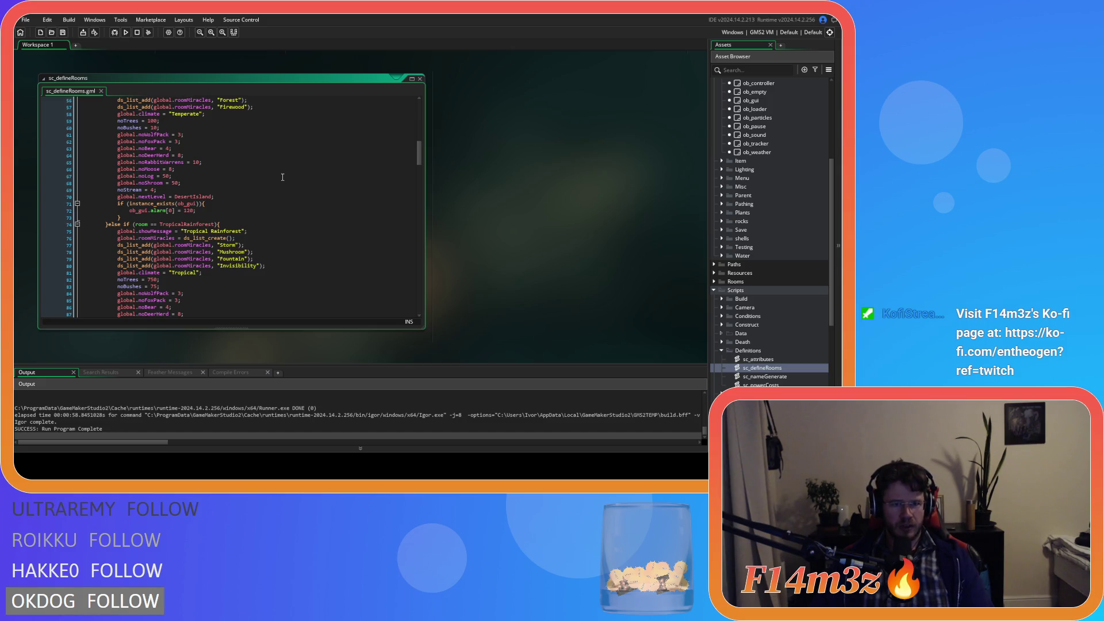
scroll(279, 251, down, 7)
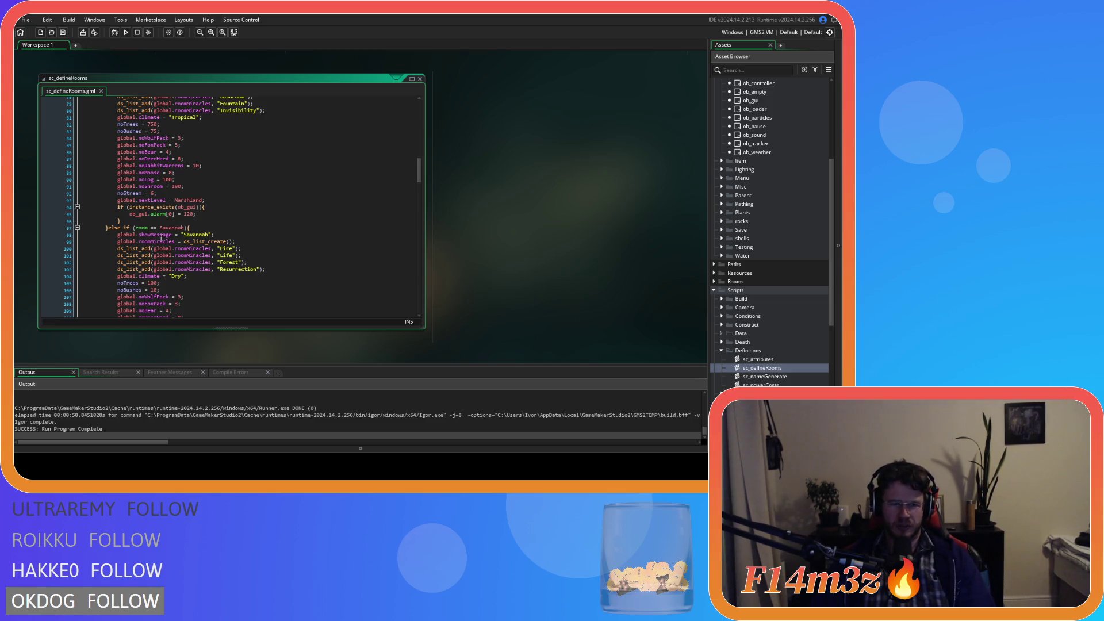
- Inspect the Savannah room's message line and the rainforest Invisibility line
click(162, 236)
scroll(328, 257, up, 3)
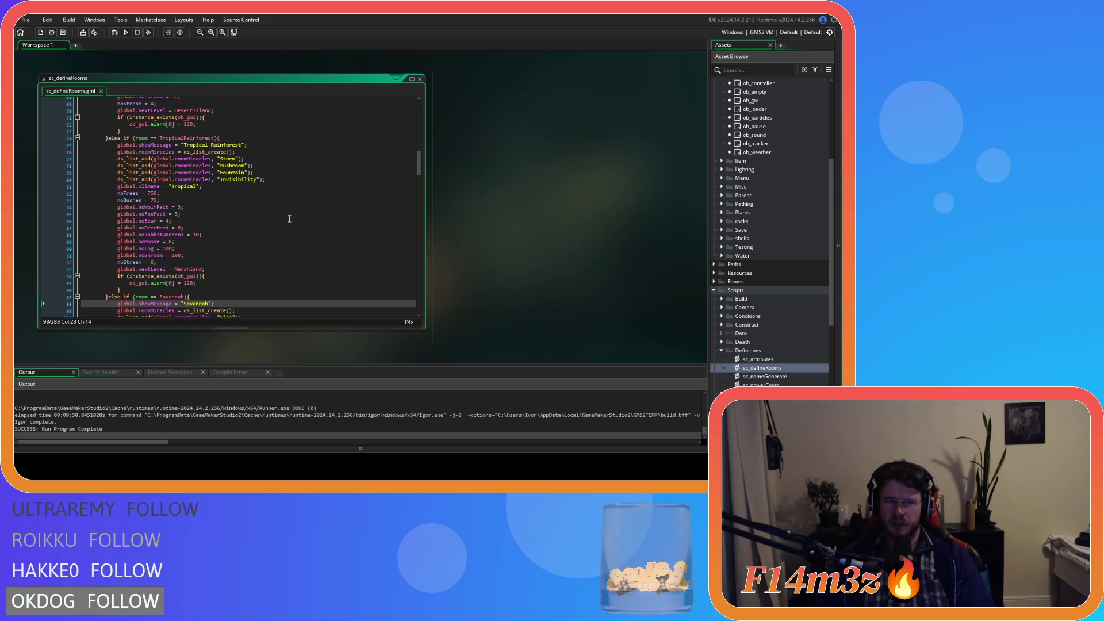
scroll(288, 219, down, 3)
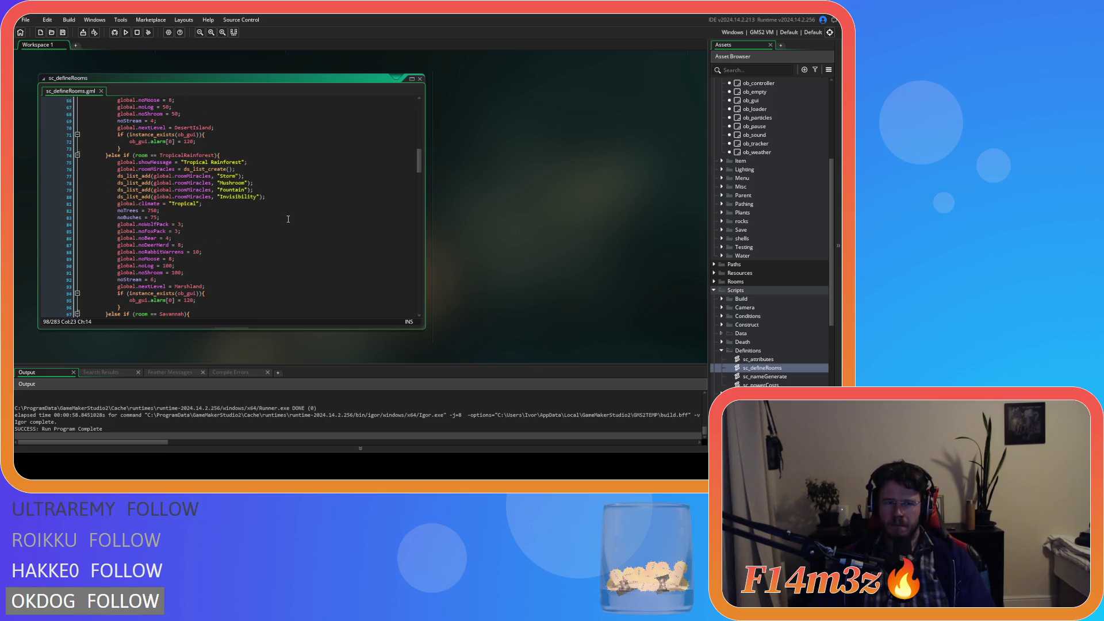
scroll(242, 179, up, 2)
click(236, 161)
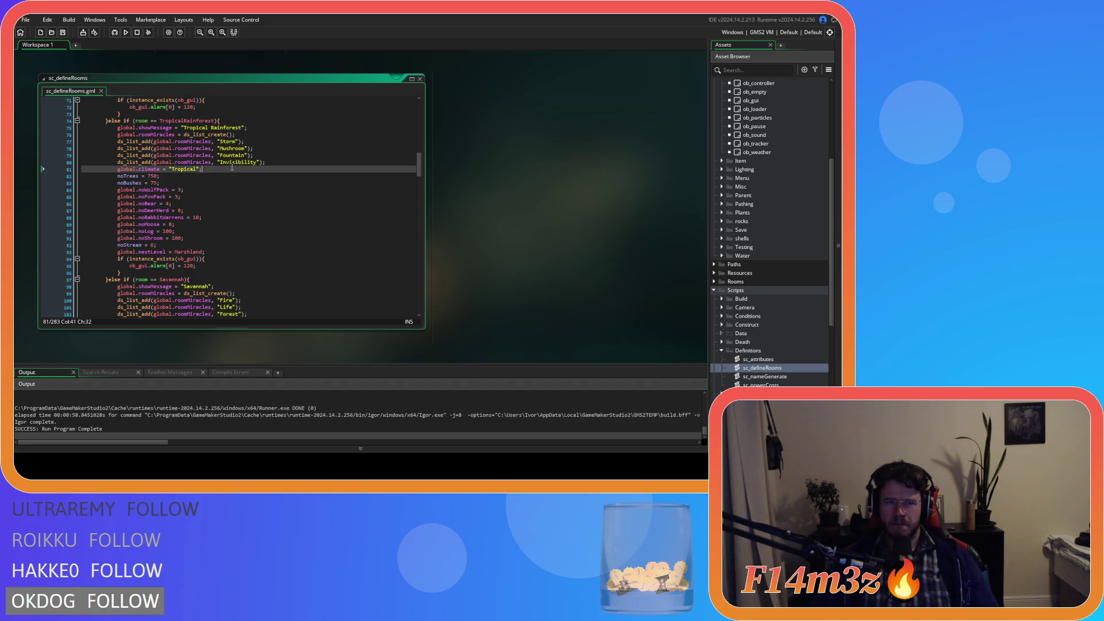
drag(190, 159, 59, 167)
key(BackSpace)
key(BackSpace)
key(BackSpace)
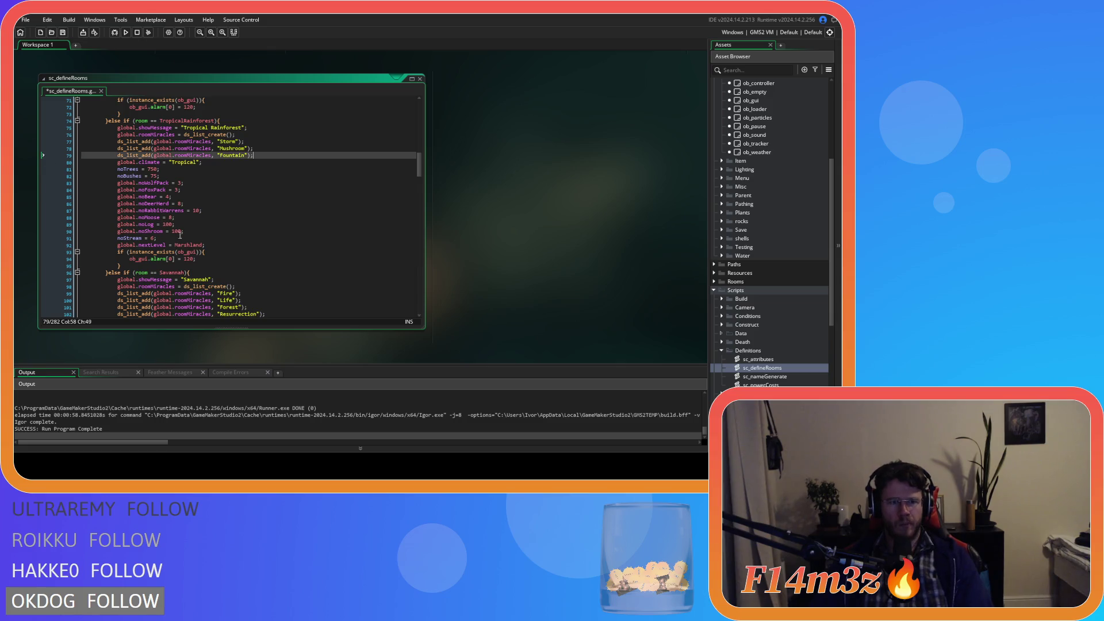
scroll(276, 258, down, 4)
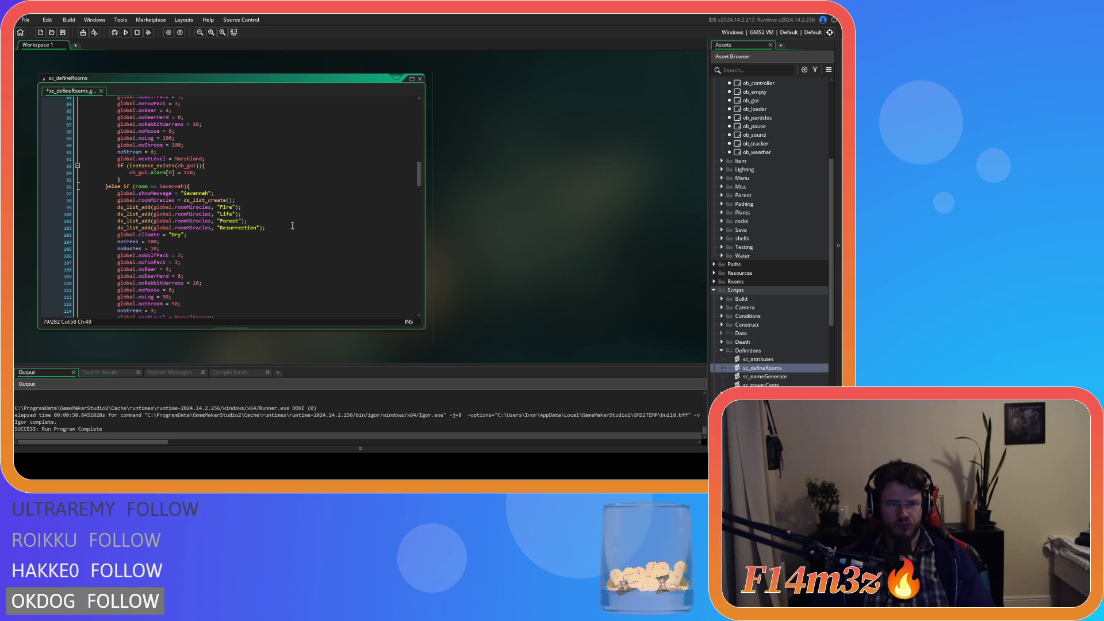
drag(266, 228, 234, 229)
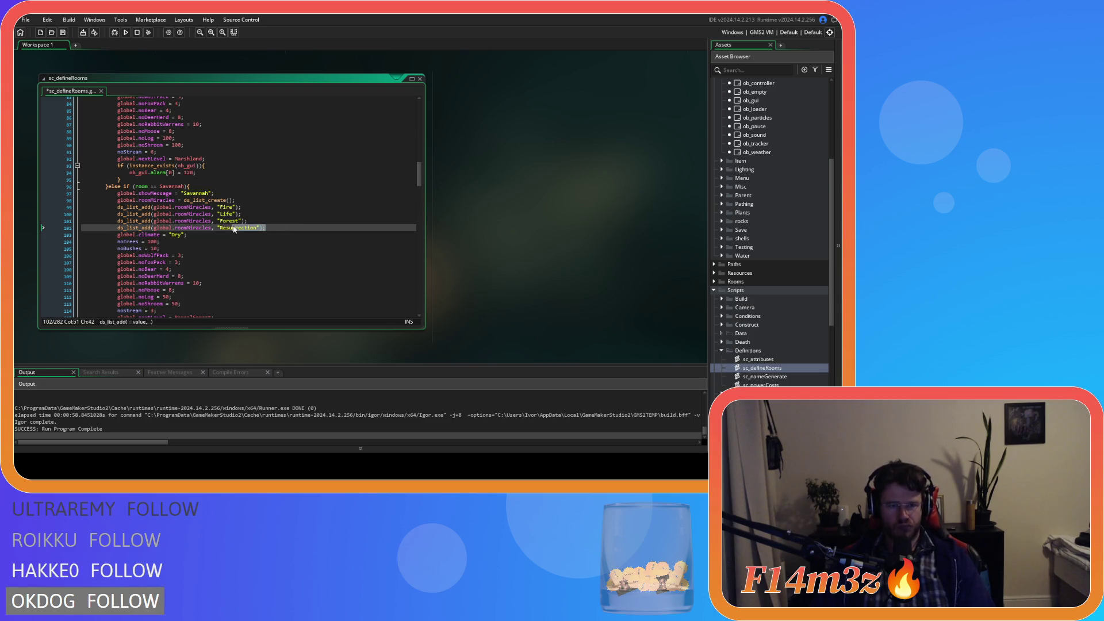
scroll(234, 229, up, 5)
scroll(233, 230, down, 3)
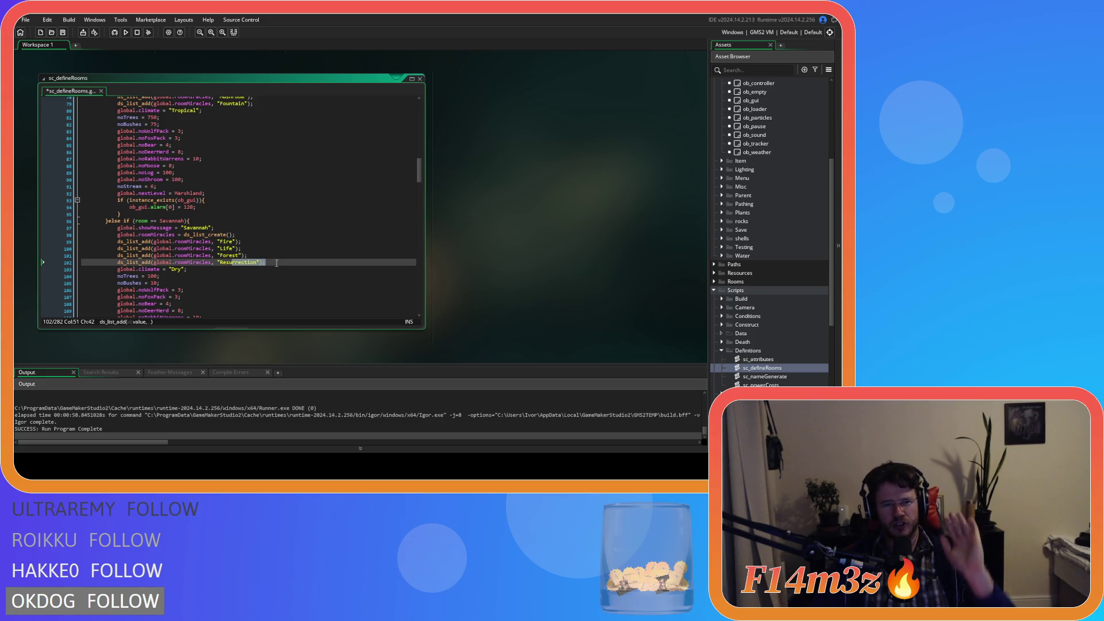
key(shift+Up)
key(shift+Up)
key(shift+Up)
key(shift+Home)
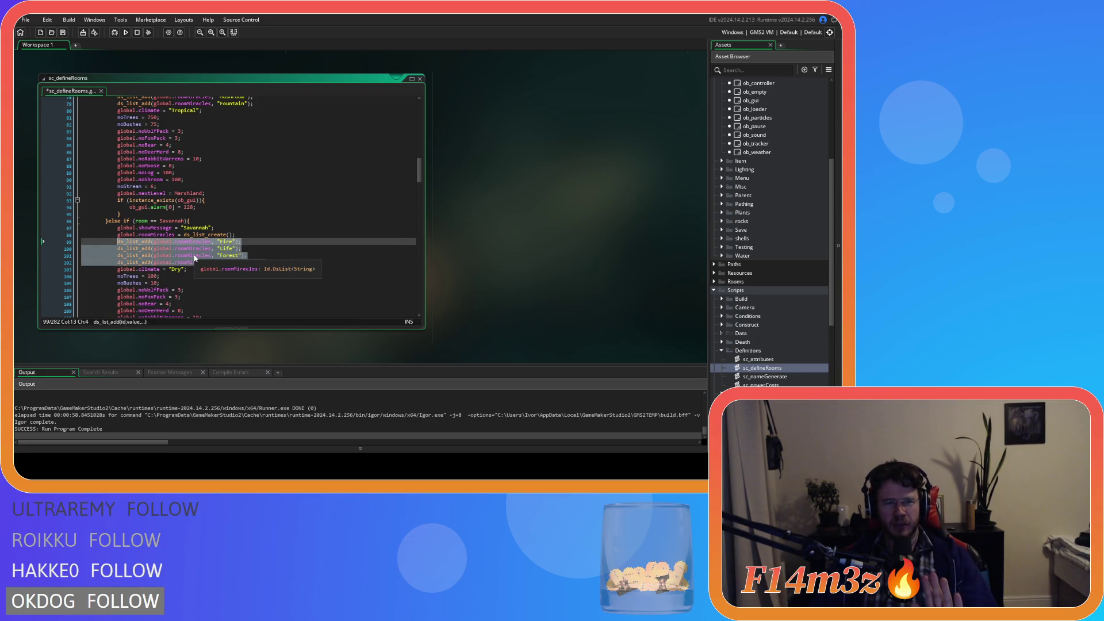
double_click(176, 236)
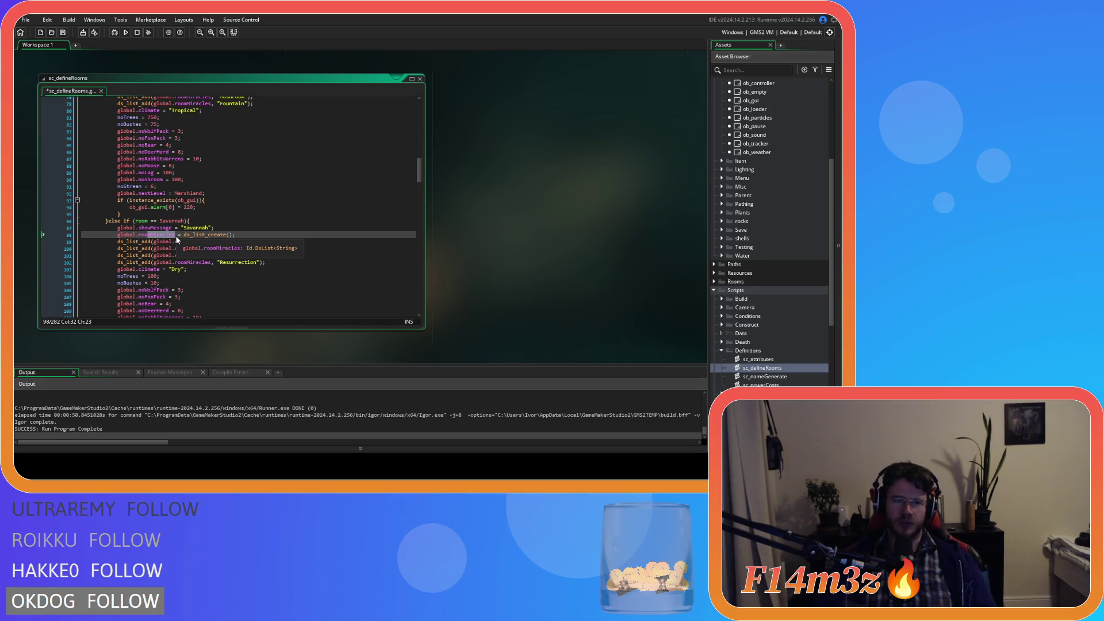
- Delete the four Desert Island miracle list additions
click(284, 222)
scroll(259, 258, down, 7)
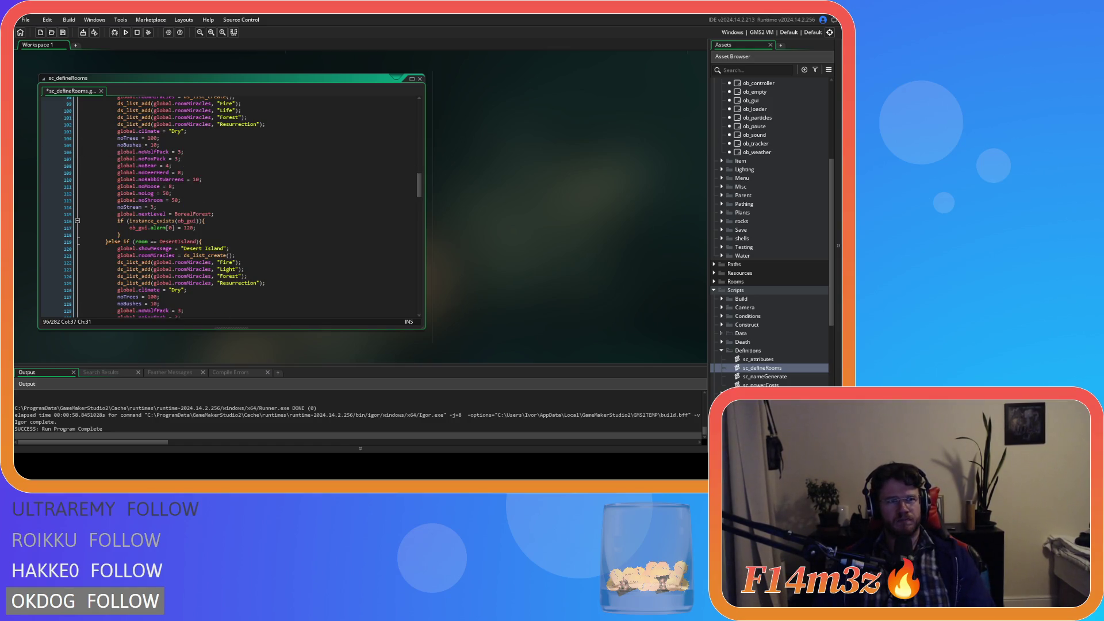
scroll(230, 207, down, 3)
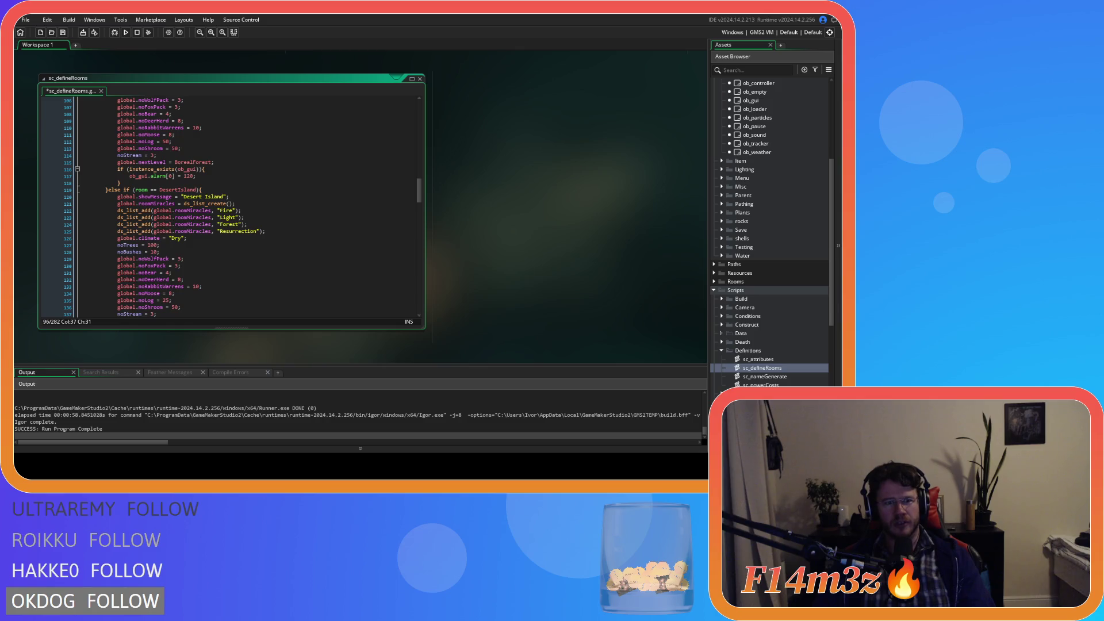
drag(270, 231, 51, 201)
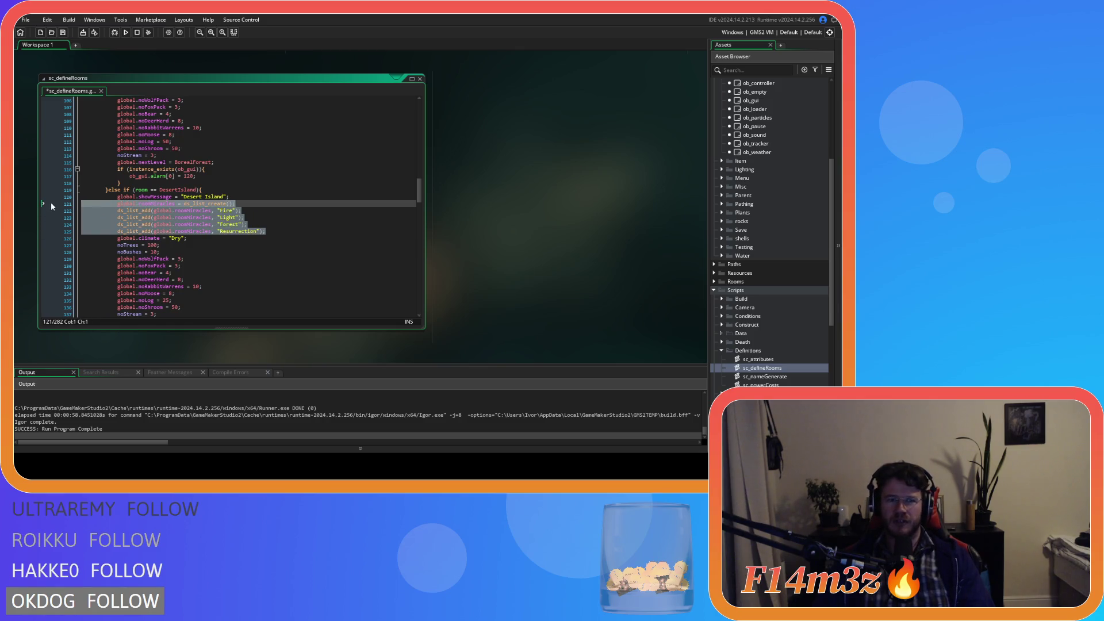
click(230, 238)
drag(273, 235, 63, 219)
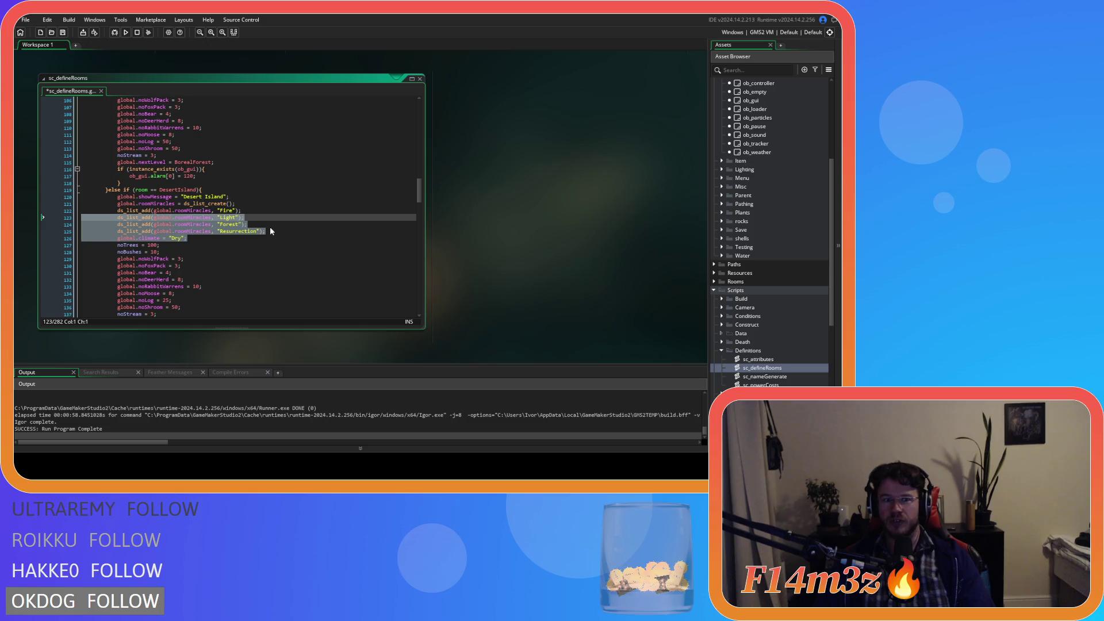
drag(271, 231, 27, 210)
key(BackSpace)
key(BackSpace)
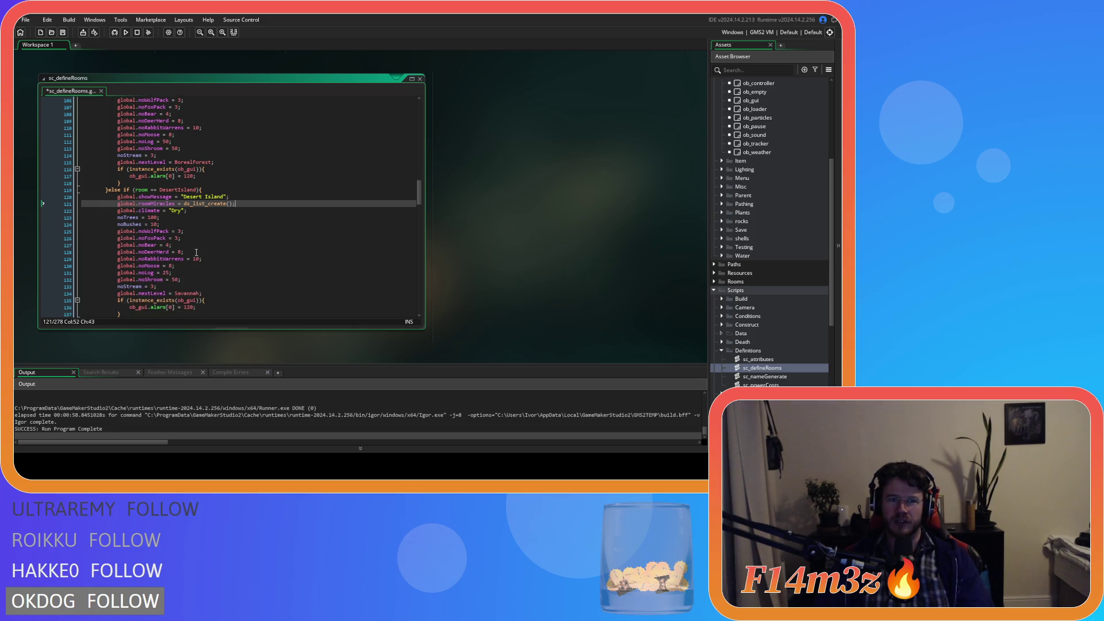
- Delete the Swamp, Marshland and Boreal Forest miracle list additions
scroll(198, 252, down, 5)
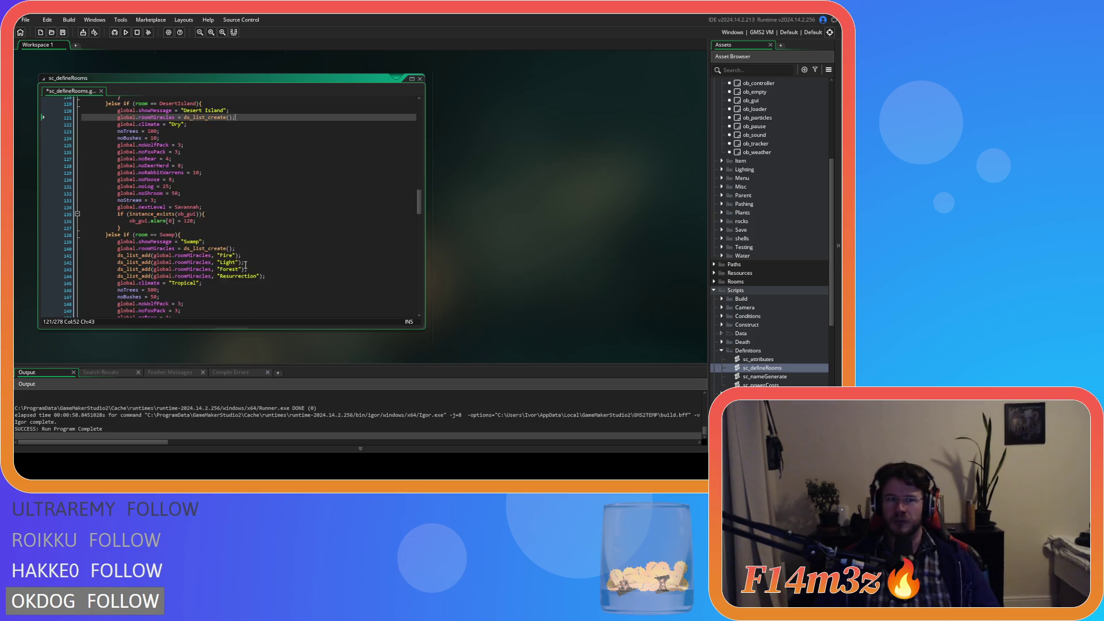
drag(266, 258, 21, 246)
key(shift+Up)
key(BackSpace)
key(BackSpace)
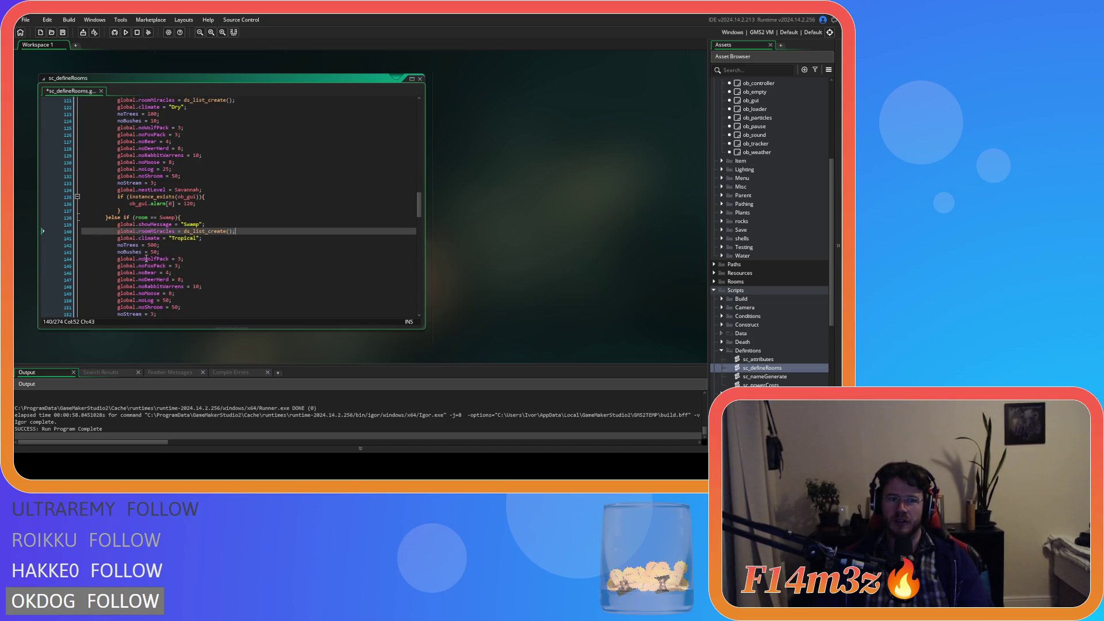
scroll(262, 246, down, 7)
mouse_move(266, 234)
mouse_down()
mouse_move(172, 235)
mouse_move(75, 207)
mouse_move(69, 215)
mouse_up()
key(BackSpace)
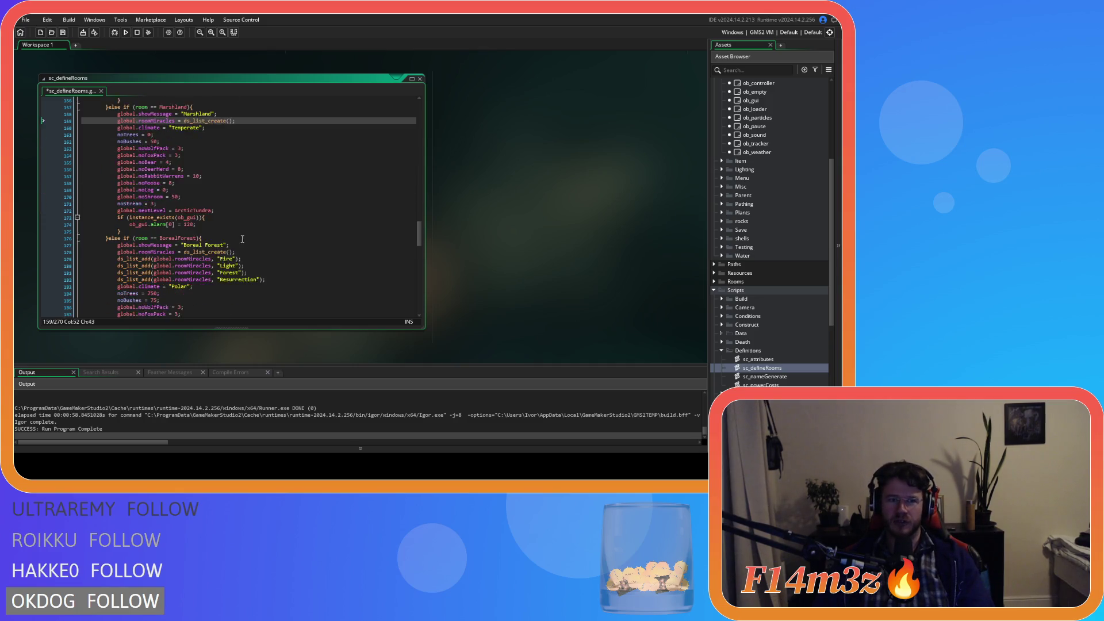
scroll(241, 227, down, 7)
drag(279, 227, 31, 209)
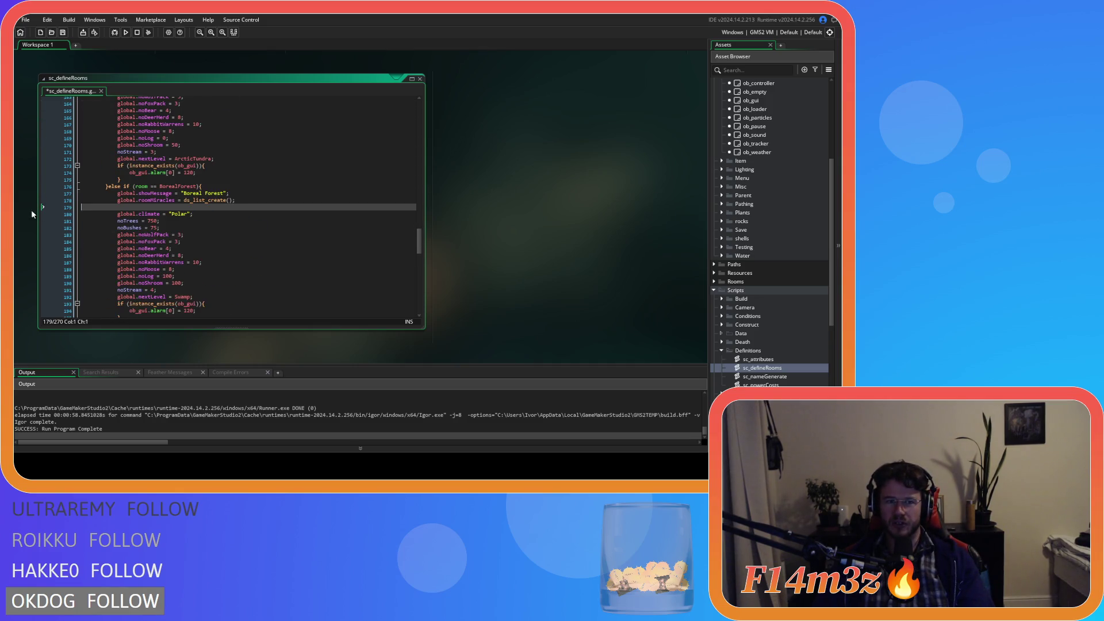
key(BackSpace)
key(BackSpace)
- Delete the Arctic Tundra, Heaven and Hell miracle additions and save sc_defineRooms
scroll(241, 243, down, 4)
drag(271, 274, 80, 253)
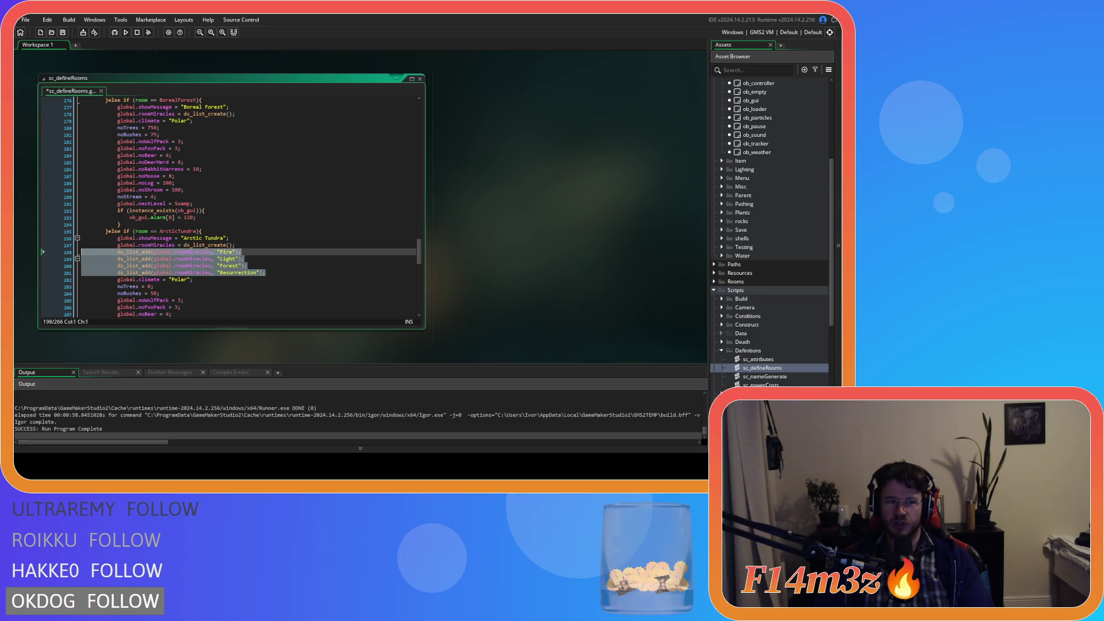
key(BackSpace)
key(BackSpace)
scroll(249, 258, down, 4)
scroll(249, 259, down, 3)
drag(266, 249, 33, 228)
key(BackSpace)
key(BackSpace)
scroll(259, 270, down, 5)
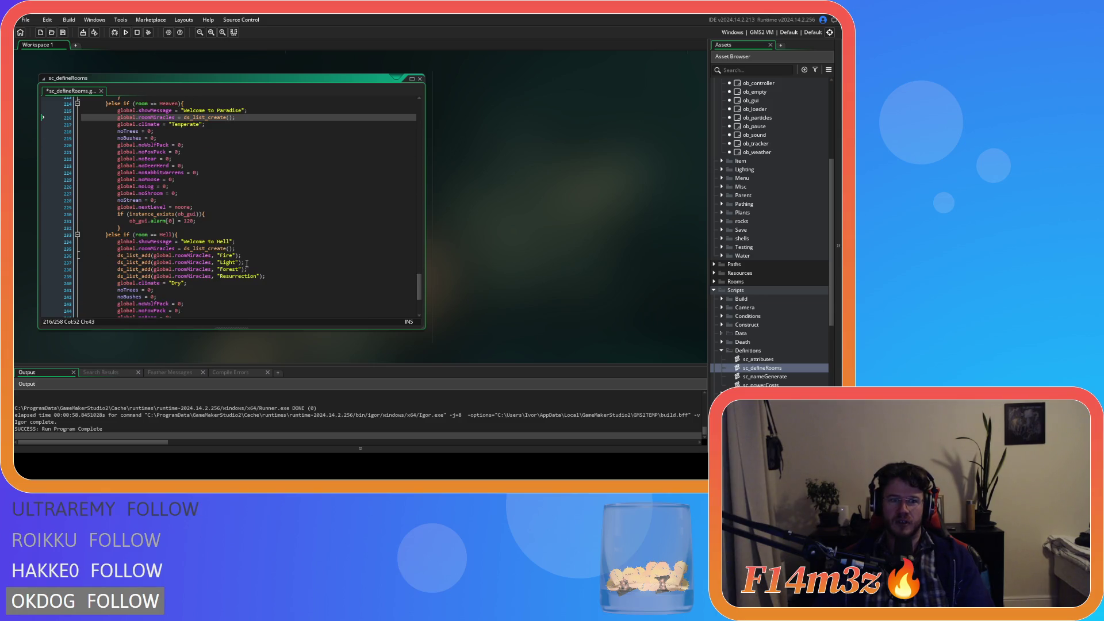
mouse_move(280, 280)
mouse_down()
mouse_move(180, 276)
mouse_move(235, 248)
mouse_up()
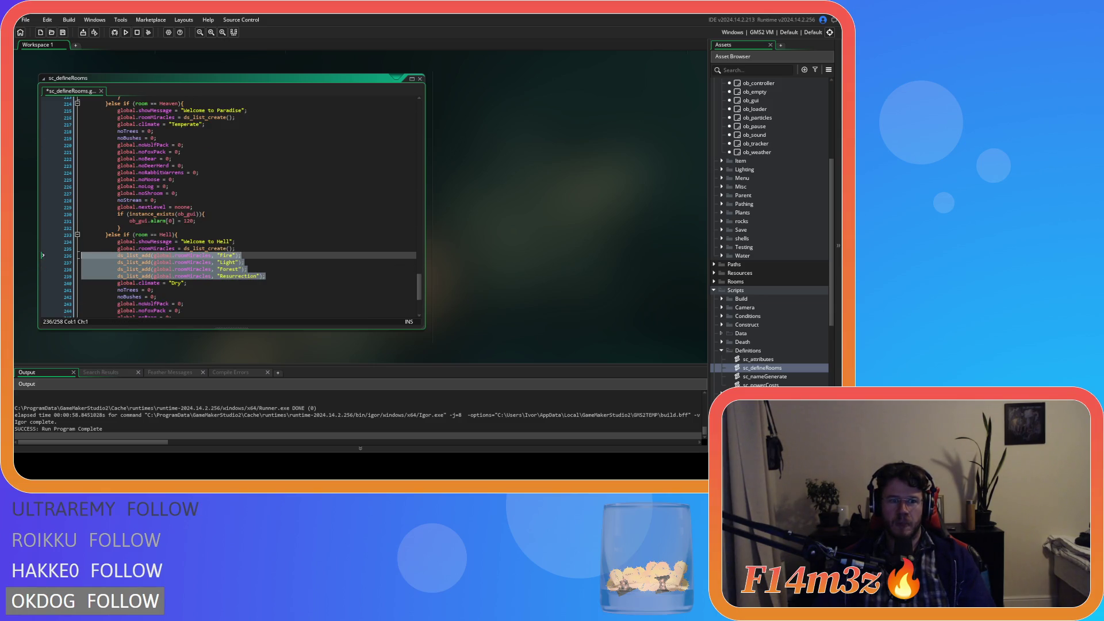
key(BackSpace)
scroll(234, 275, down, 3)
key(ctrl+s)
- Remove Savannah's Forest and Resurrection miracle entries
scroll(236, 271, up, 20)
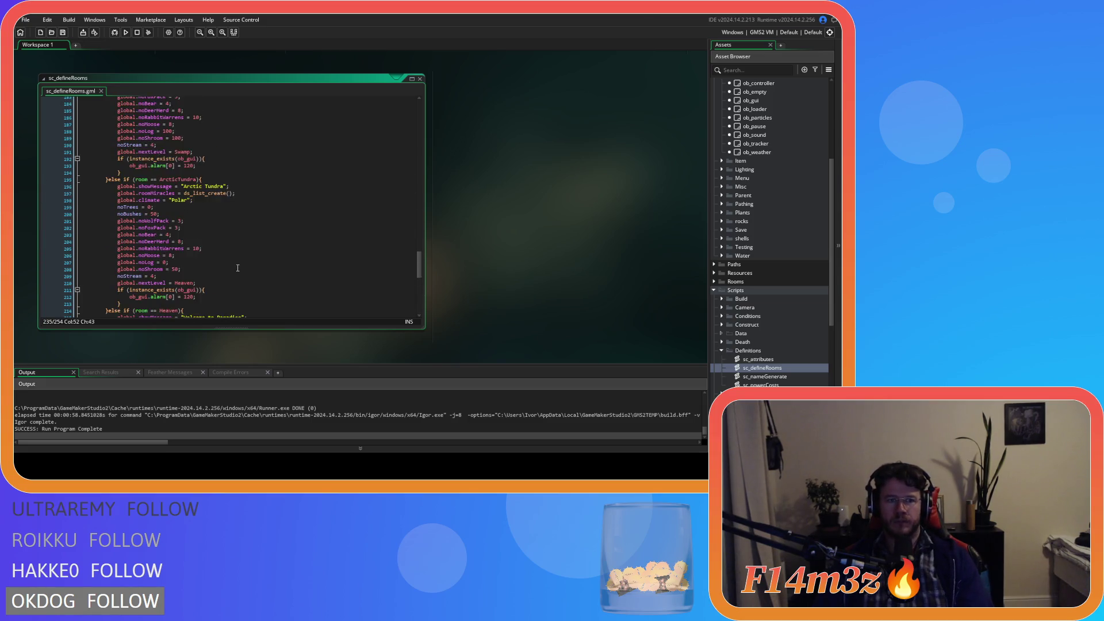
scroll(238, 267, up, 8)
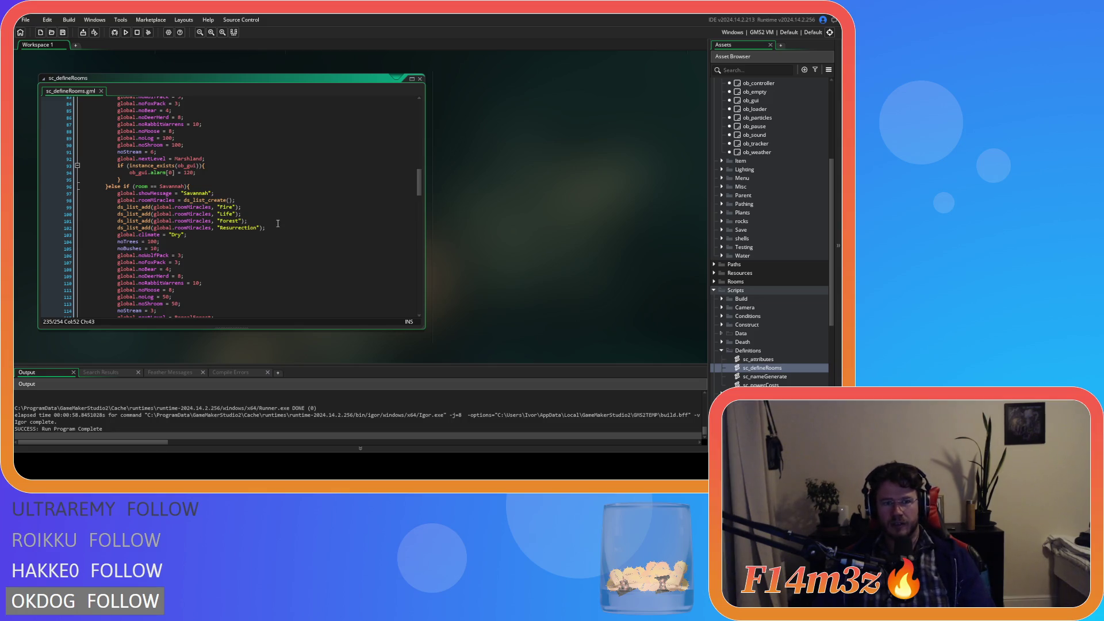
drag(280, 226, 242, 214)
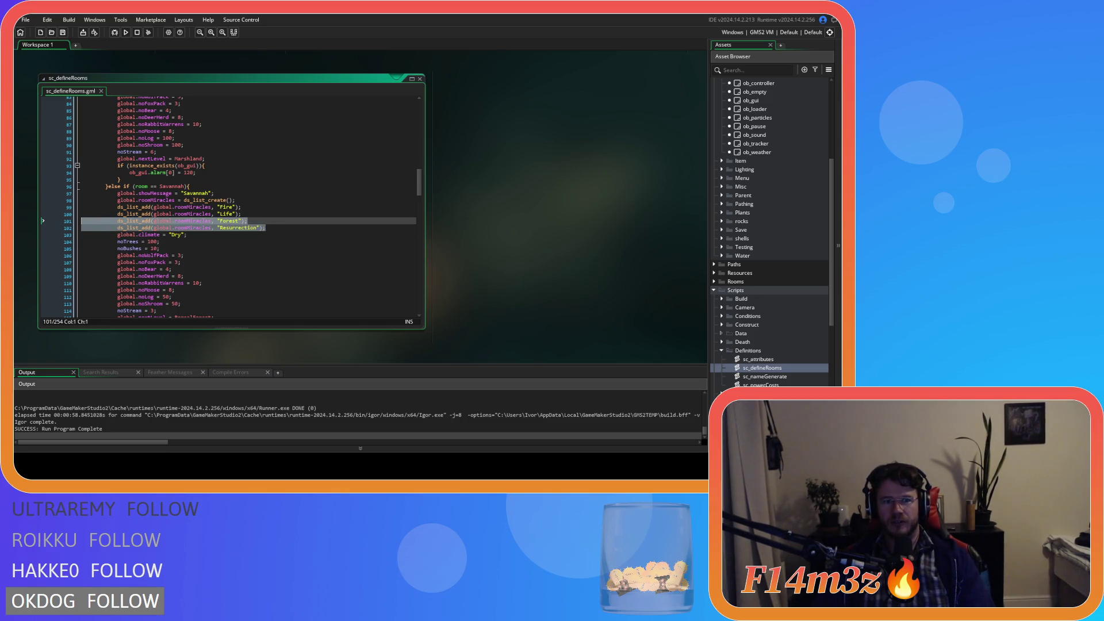
key(BackSpace)
- Replace the Fire miracle on line 99 with Invisibility and save the script
double_click(226, 207)
text(ds_list_add(global.roomMiracles, "Invisibility");)
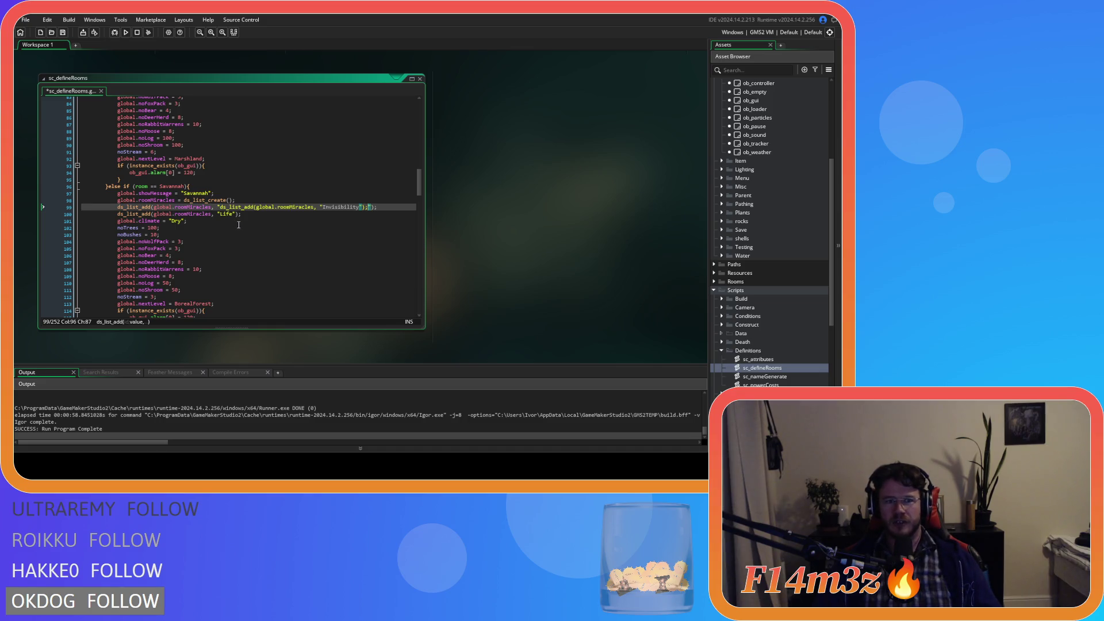
key(ctrl+z)
scroll(276, 213, up, 5)
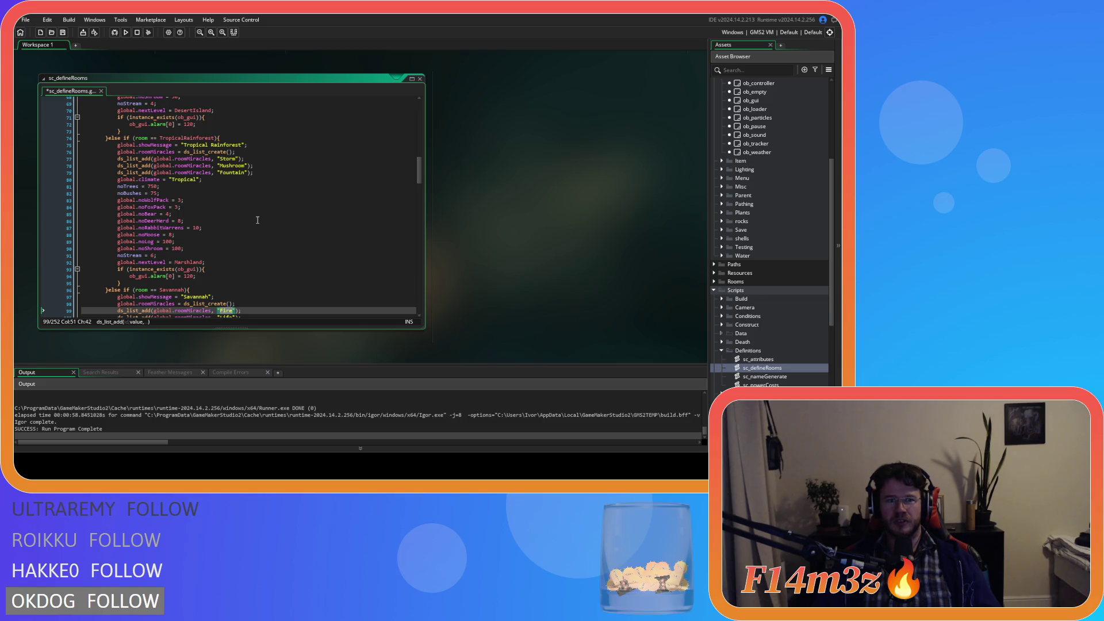
scroll(263, 192, down, 3)
click(254, 260)
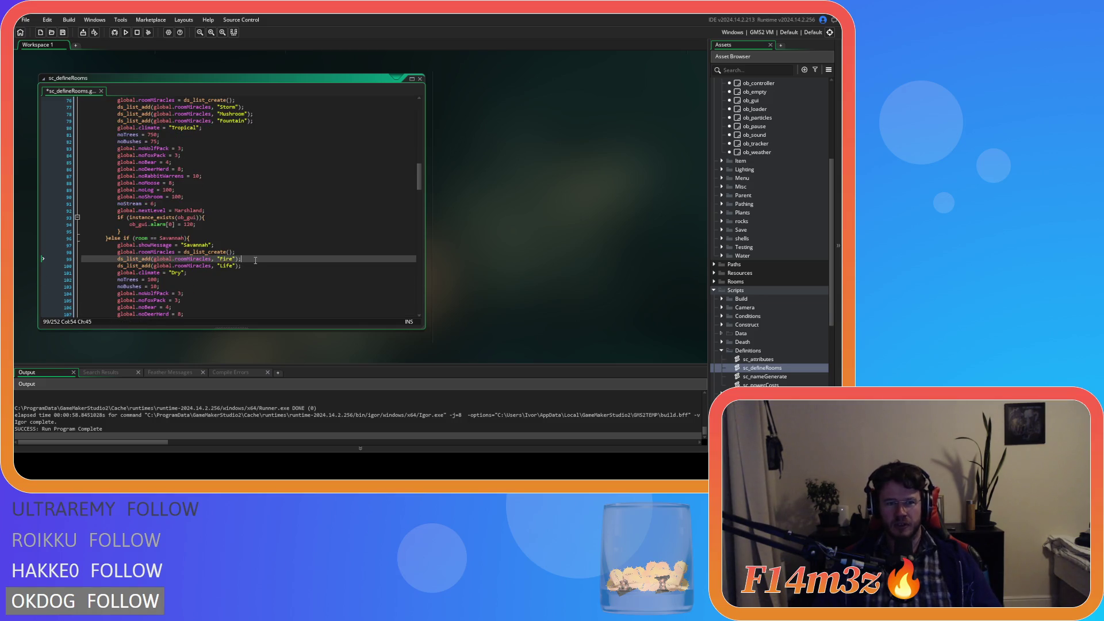
double_click(225, 260)
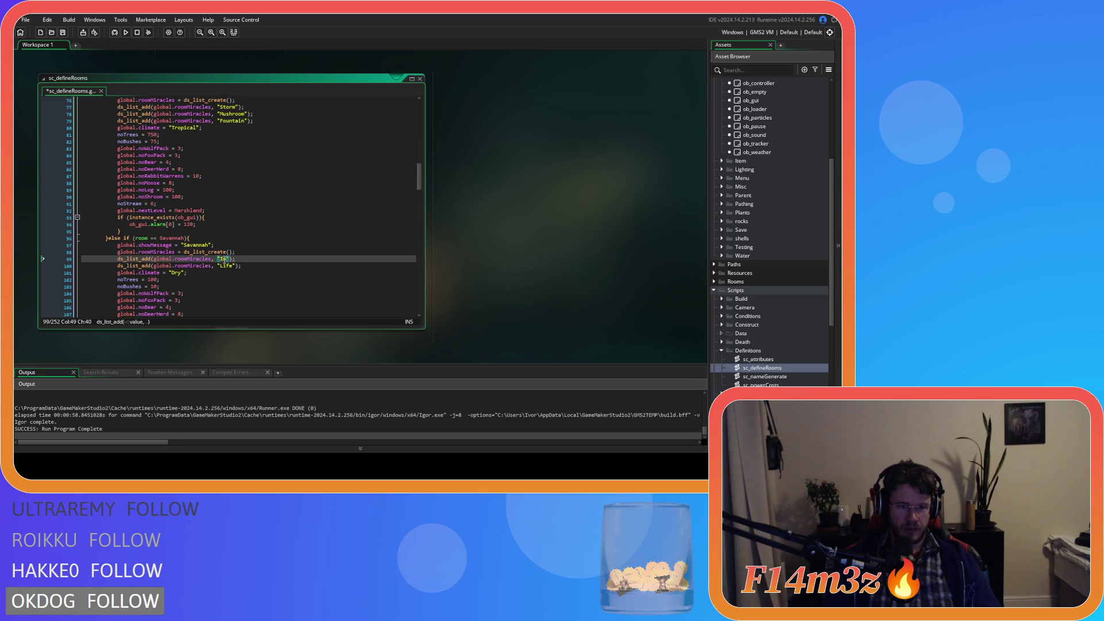
text(visiablity)
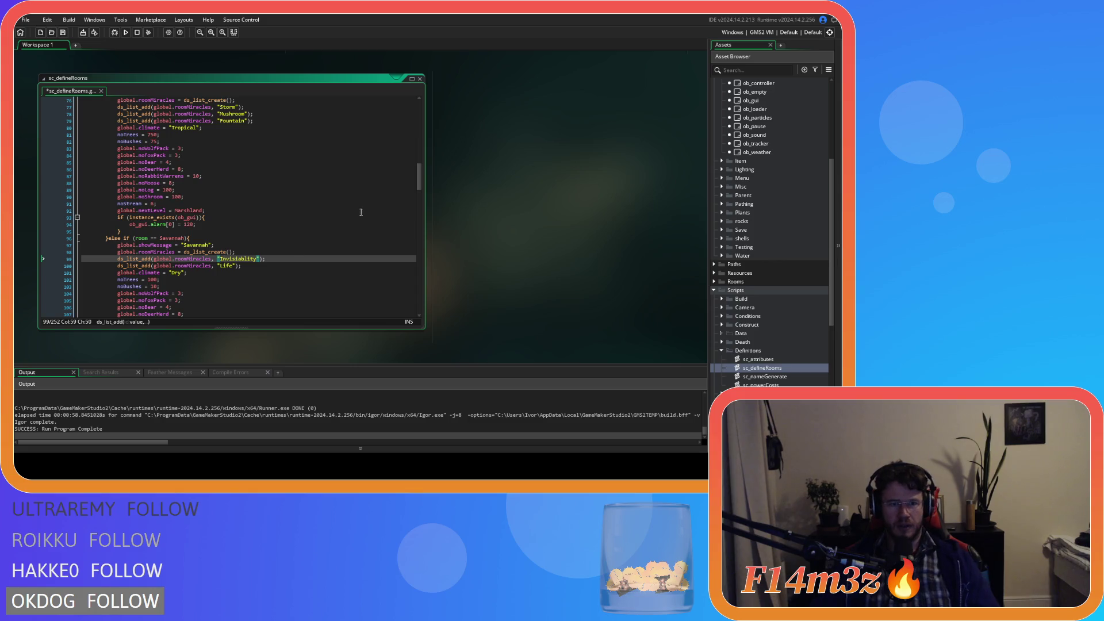
key(End)
key(ctrl+s)
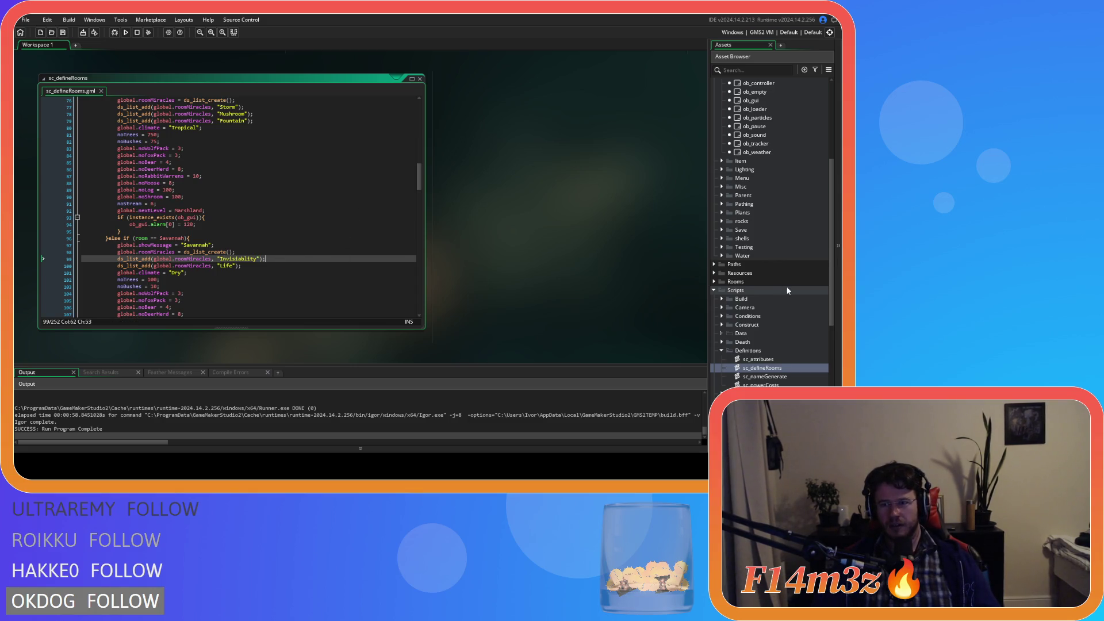
- Check Invisibility's spelling in ob_tracker and correct the entry in sc_defineRooms
scroll(760, 254, up, 2)
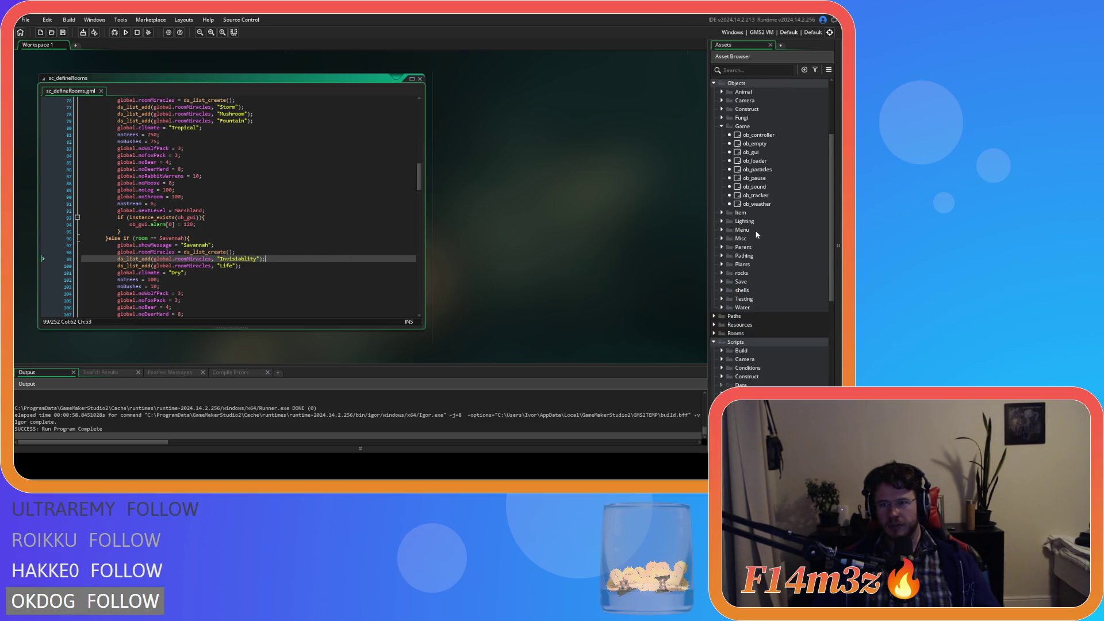
double_click(764, 196)
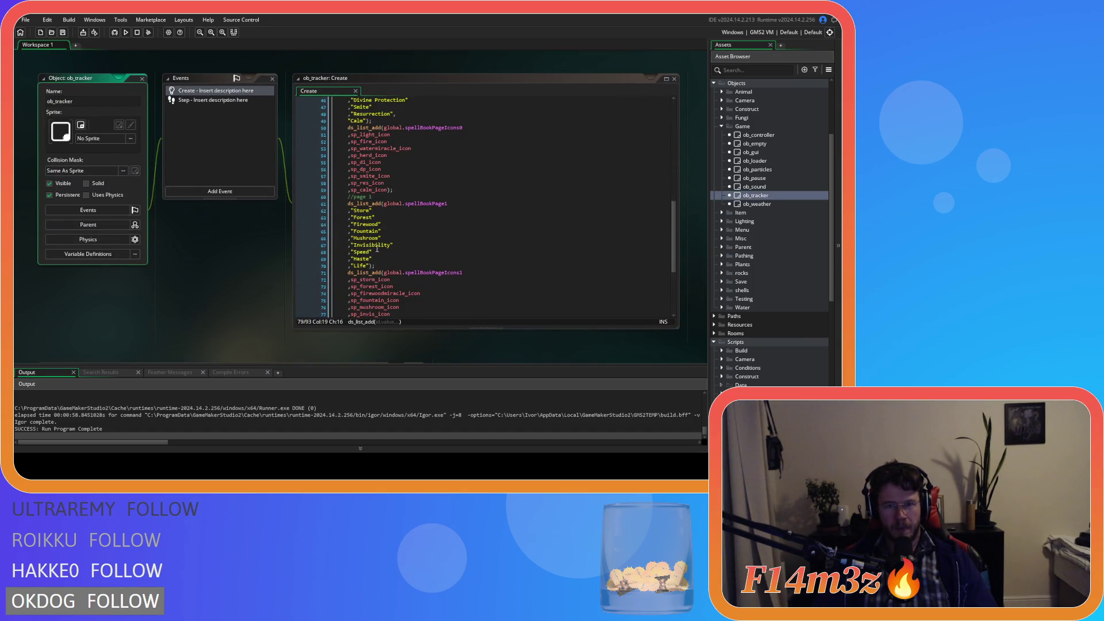
double_click(376, 247)
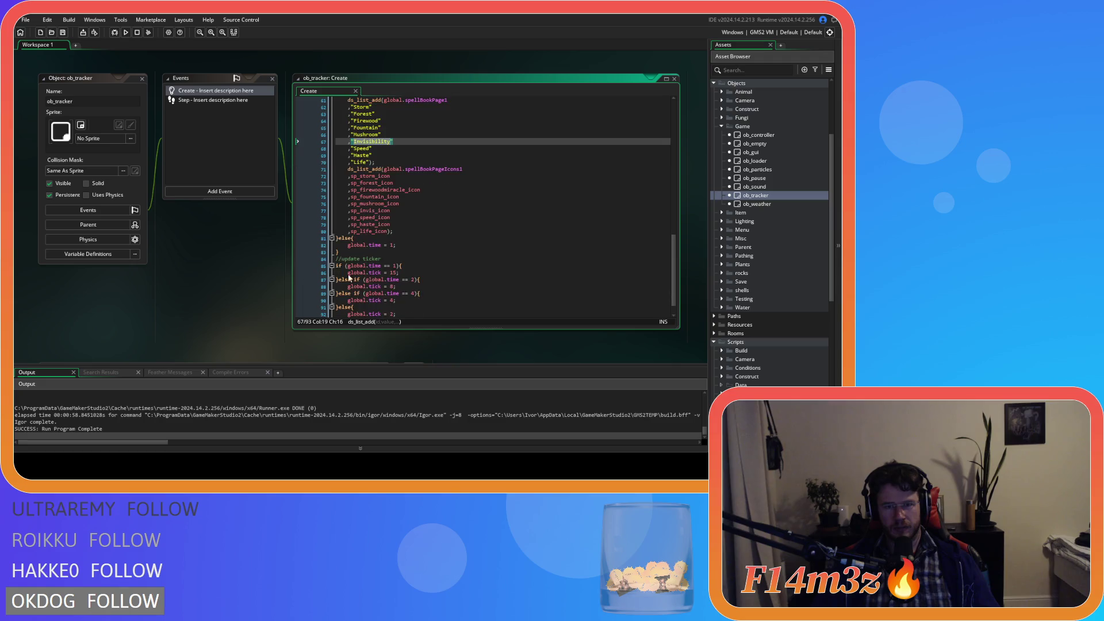
drag(195, 279, 486, 273)
click(265, 263)
key(ctrl+z)
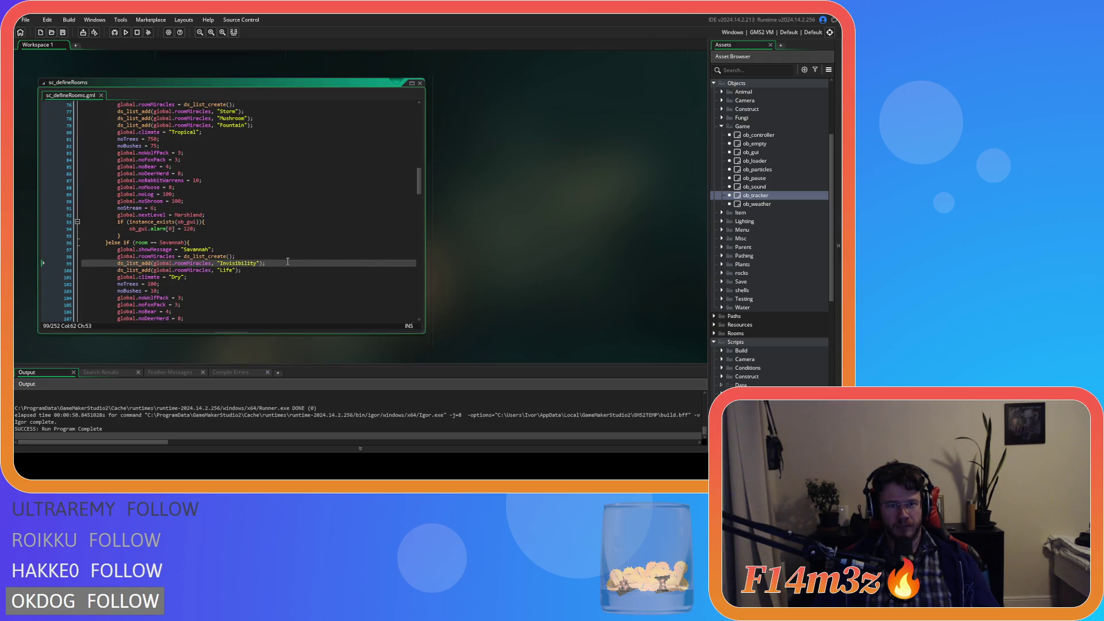
- Duplicate the Tropical Rainforest Storm line as Haste and save sc_defineRooms
scroll(271, 255, up, 3)
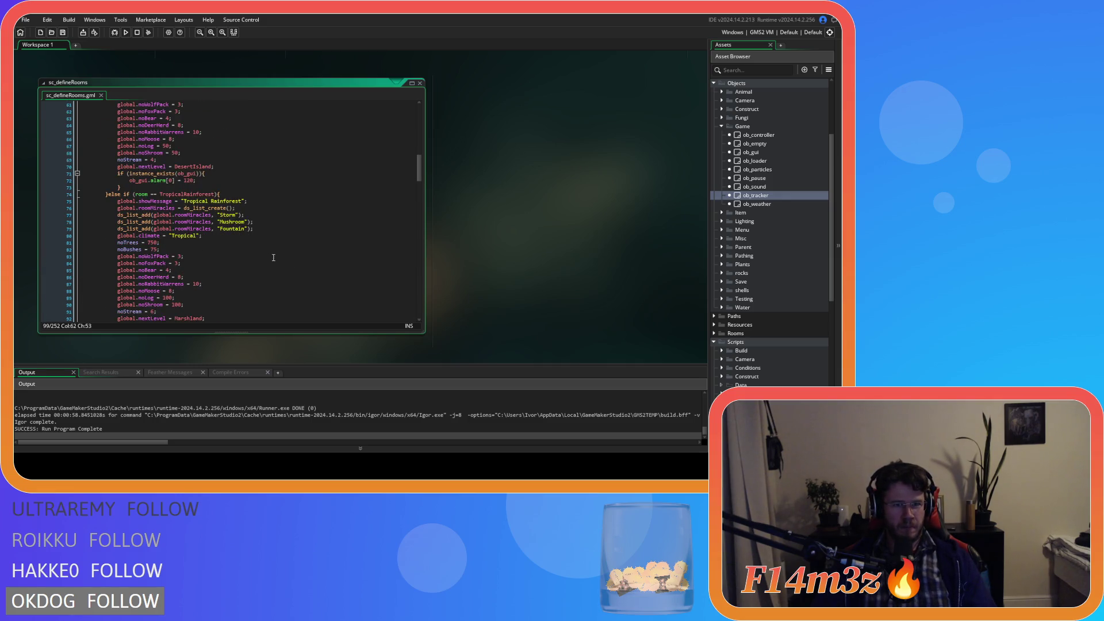
click(265, 178)
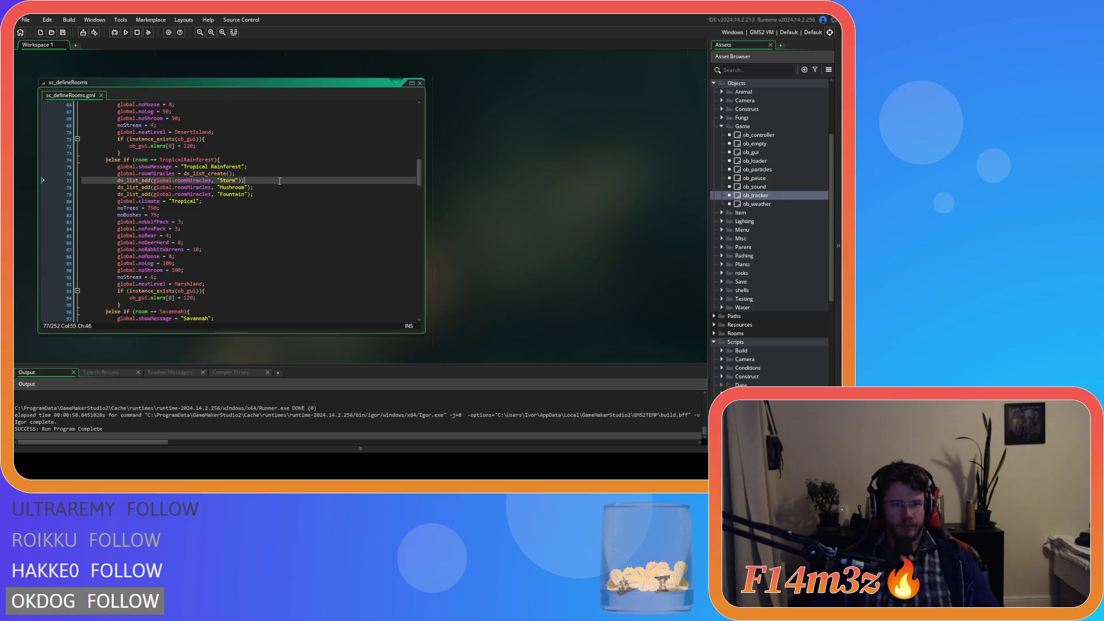
key(ctrl+d)
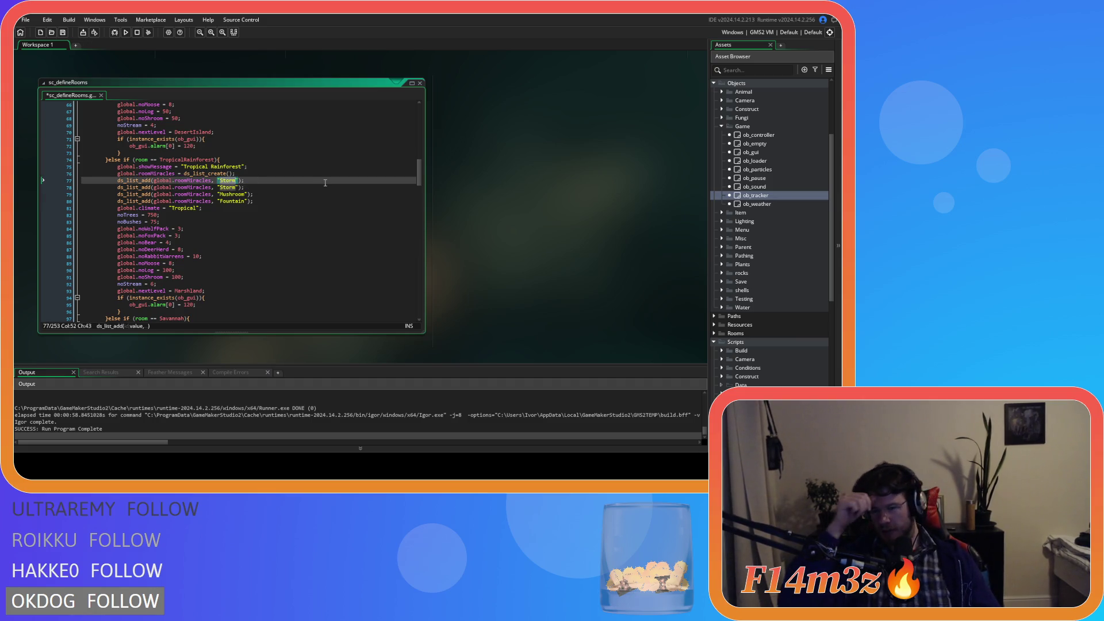
text(h)
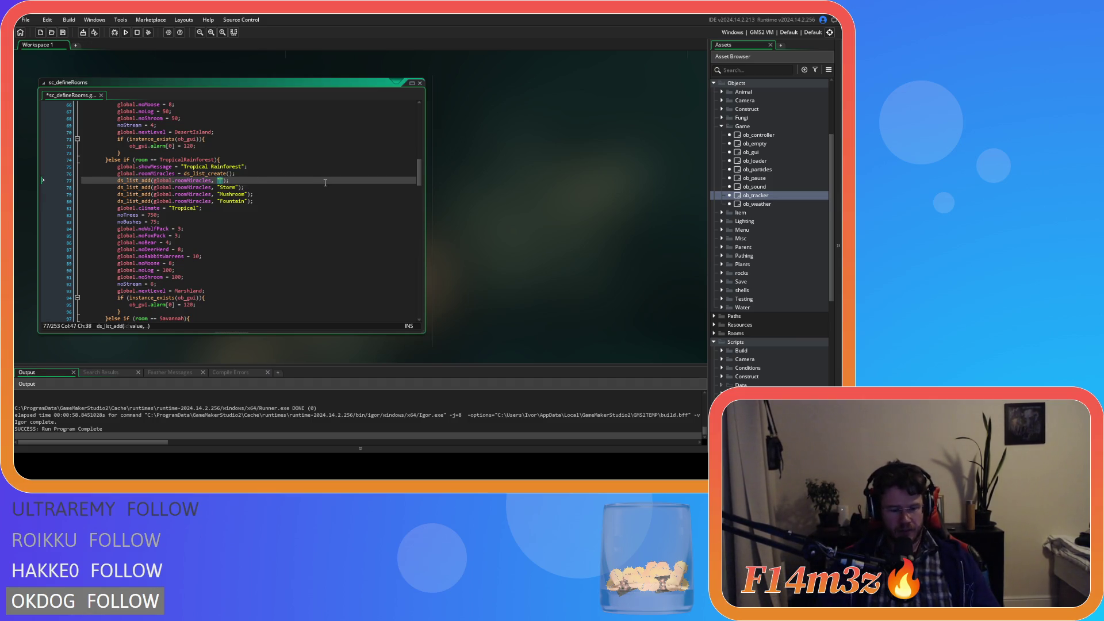
text(aste)
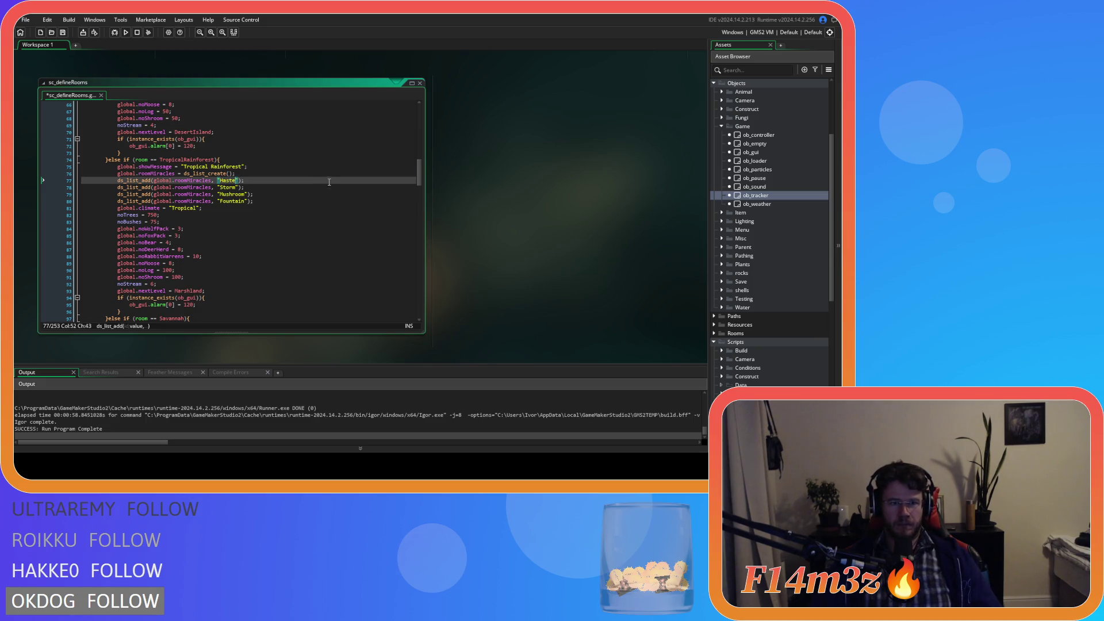
click(329, 194)
key(ctrl+s)
scroll(290, 221, down, 7)
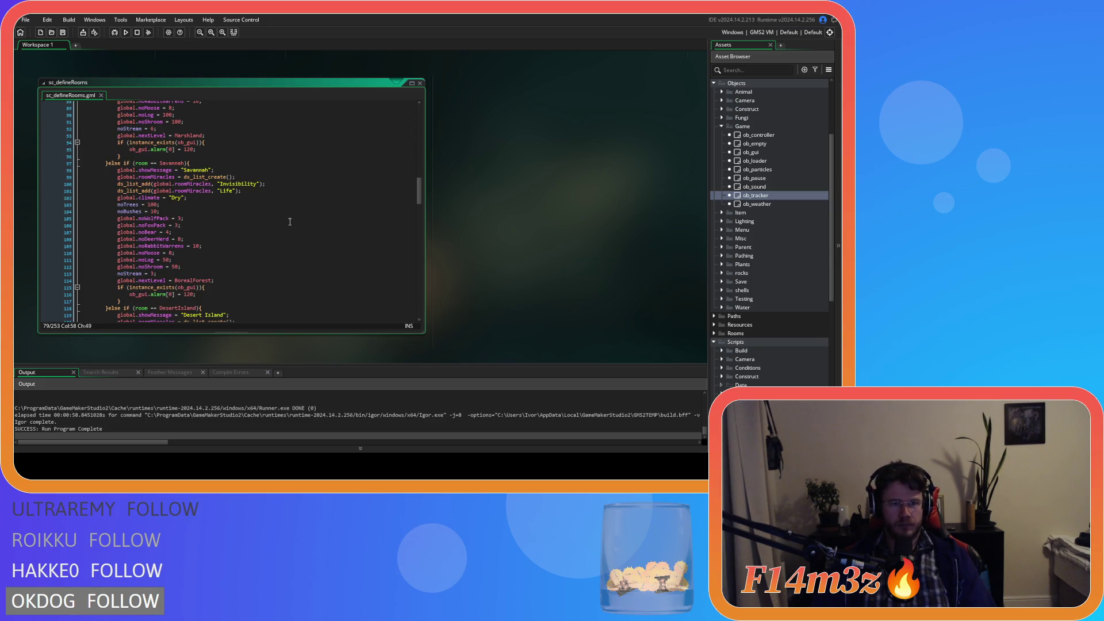
scroll(290, 221, up, 1)
scroll(290, 221, up, 6)
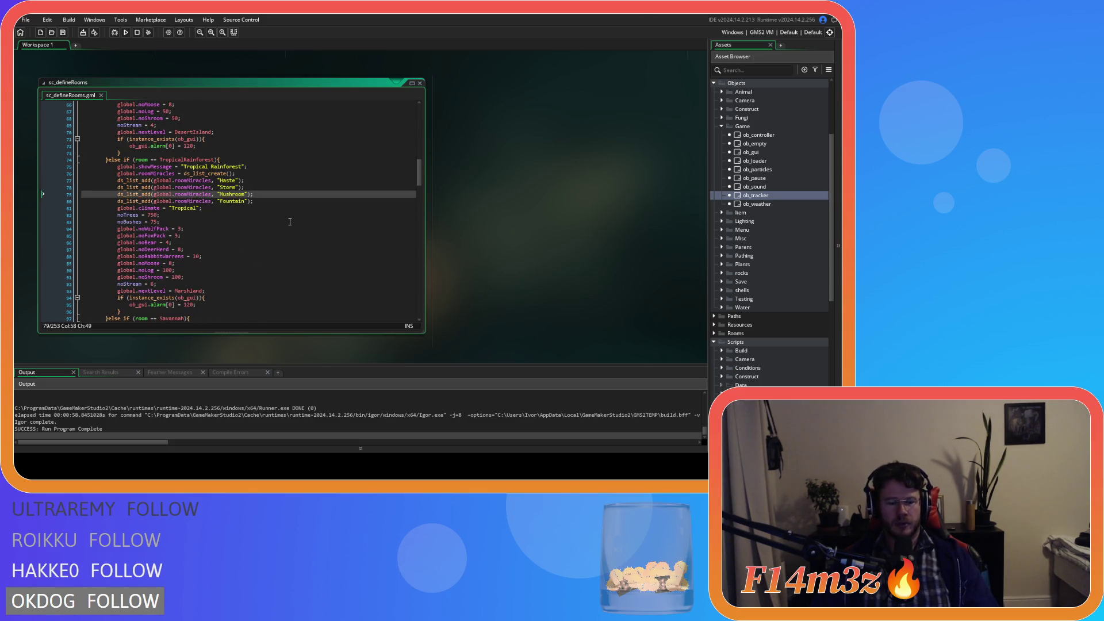
scroll(288, 219, down, 6)
- Scroll down sc_spawnConstructs to the first shrine distance check
scroll(236, 272, down, 6)
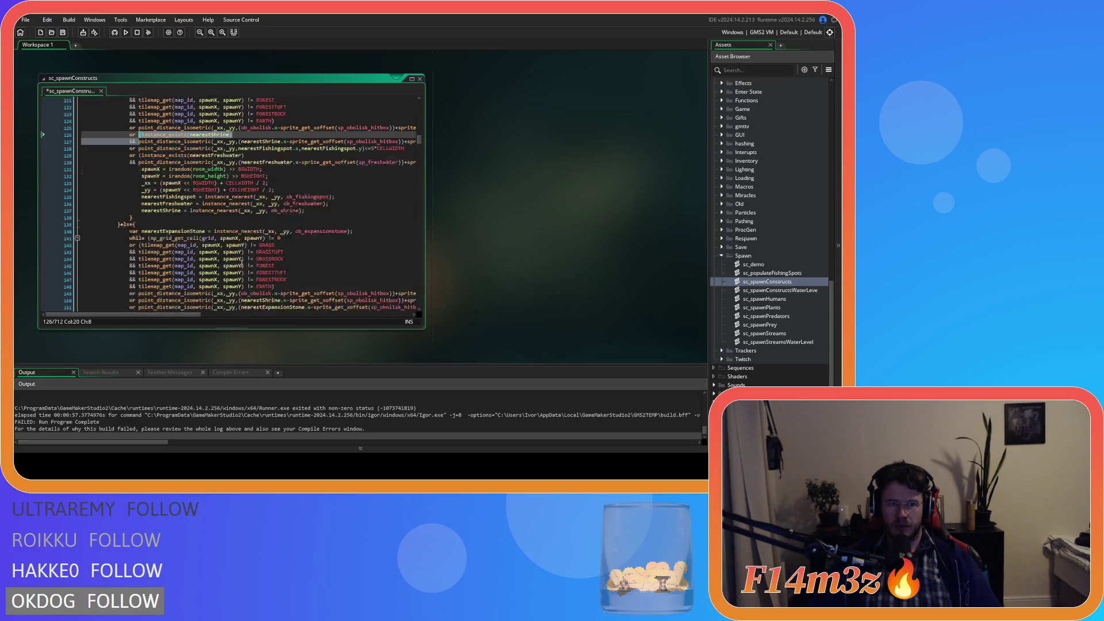
- Insert the instance_exists(nearestShrine) guard before the next shrine distance check
scroll(241, 266, down, 4)
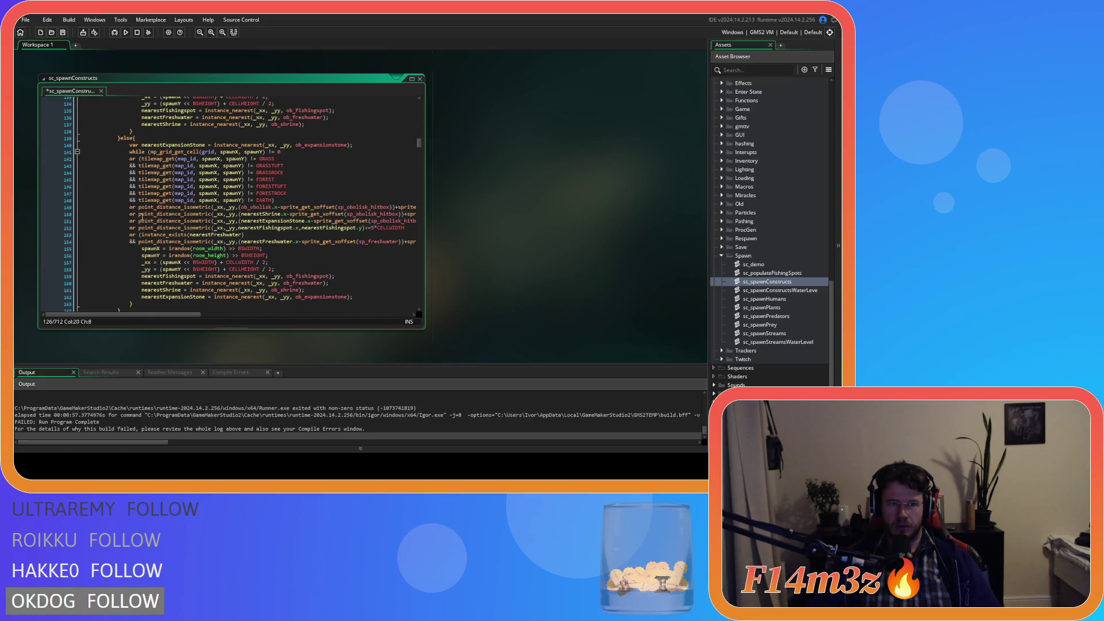
click(138, 215)
key(ctrl+v)
drag(178, 315, 380, 323)
click(365, 220)
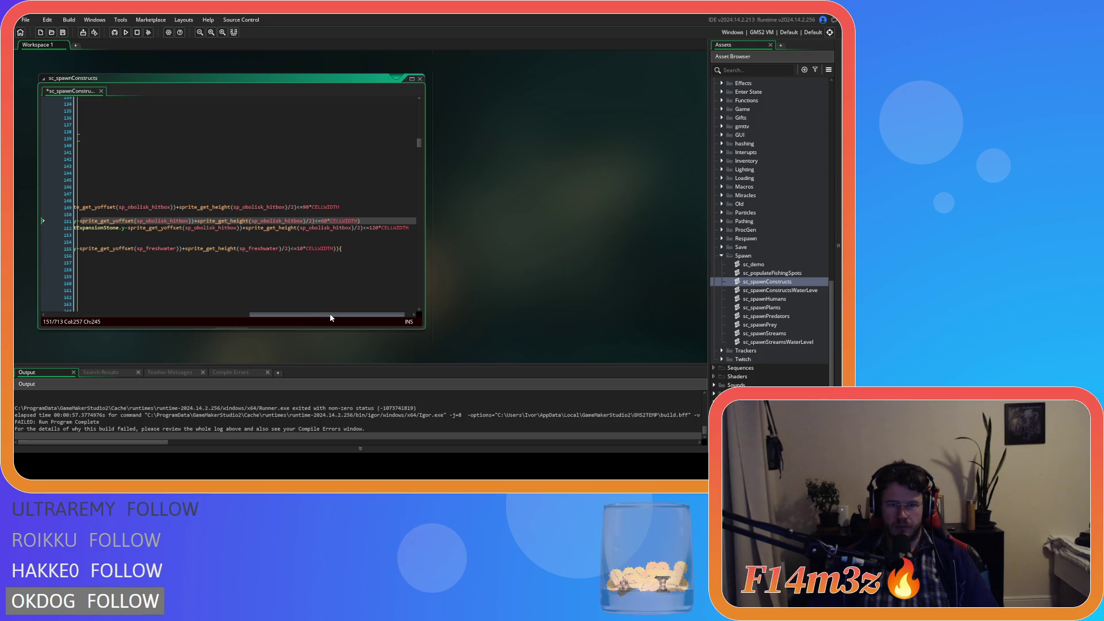
key(Left)
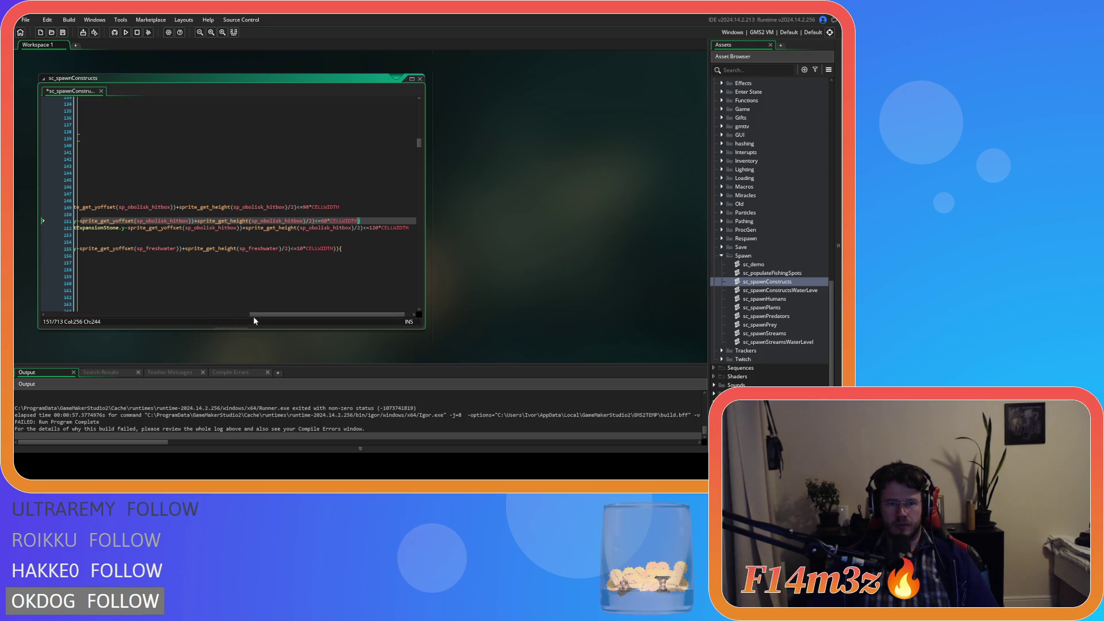
drag(254, 316, 51, 316)
scroll(151, 277, down, 10)
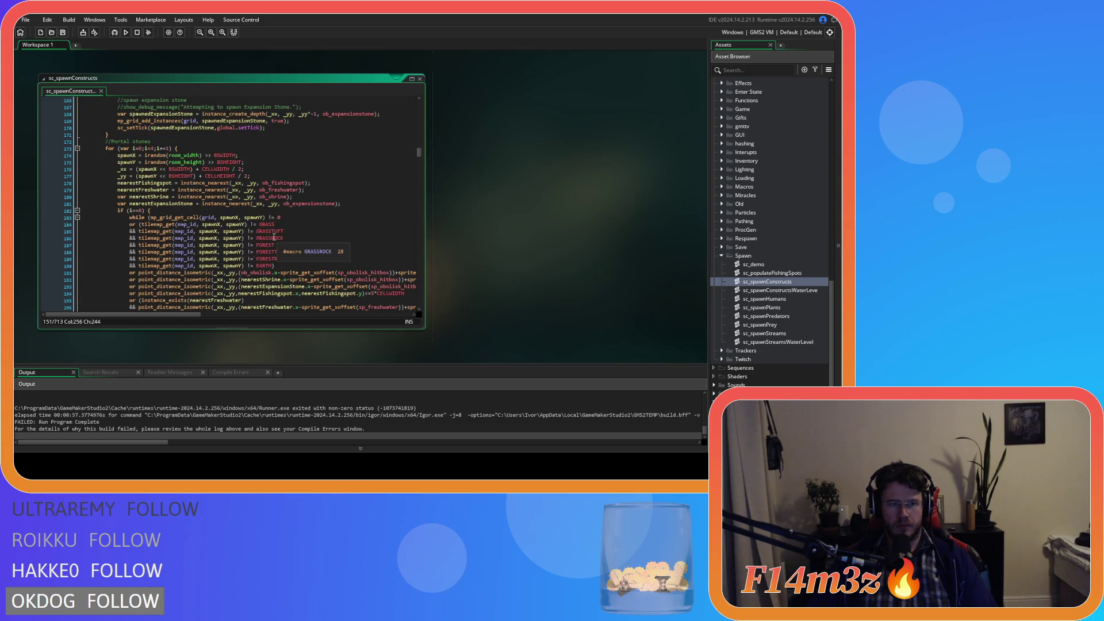
scroll(273, 237, down, 2)
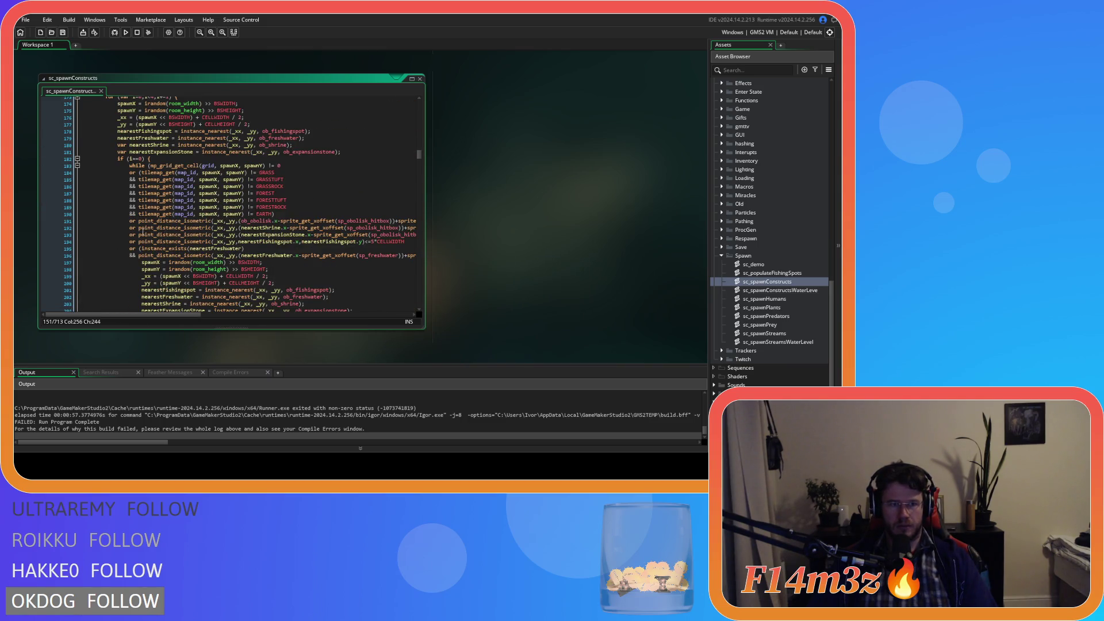
key(ctrl+z)
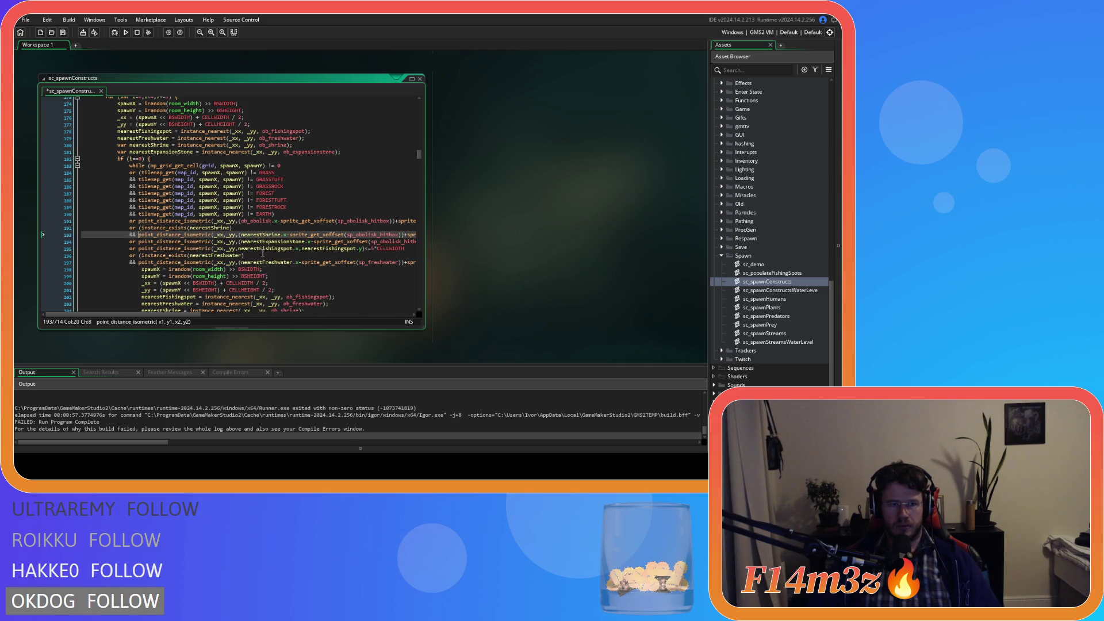
mouse_move(172, 315)
mouse_down()
mouse_move(384, 316)
mouse_move(125, 315)
mouse_up()
click(350, 235)
scroll(203, 238, down, 9)
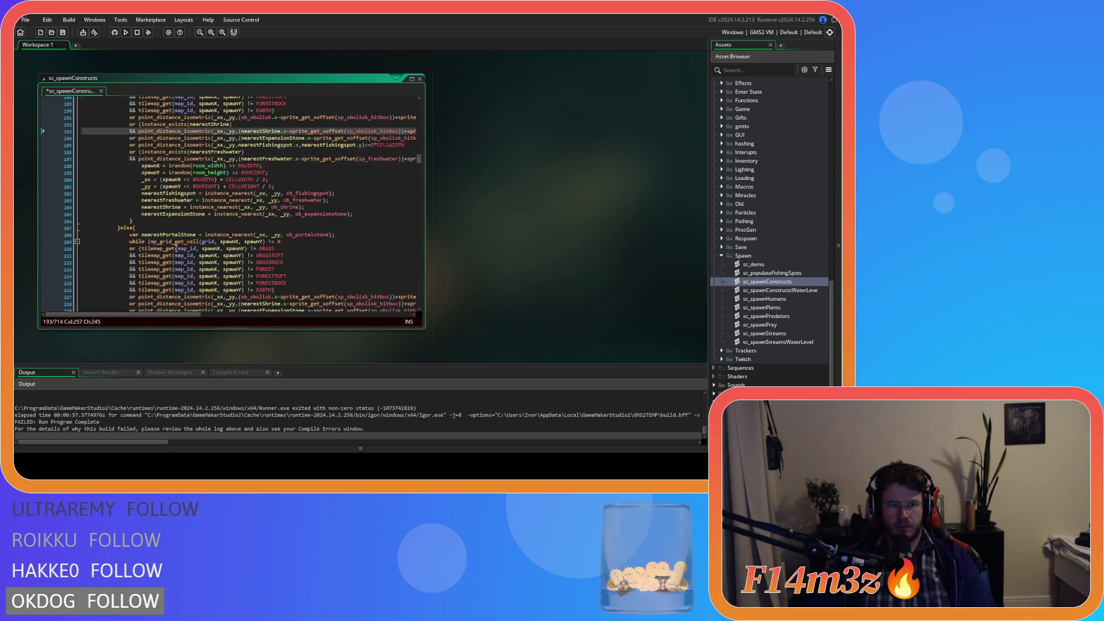
- Guard the portal-stone branch's shrine distance check the same way and save the script
click(138, 218)
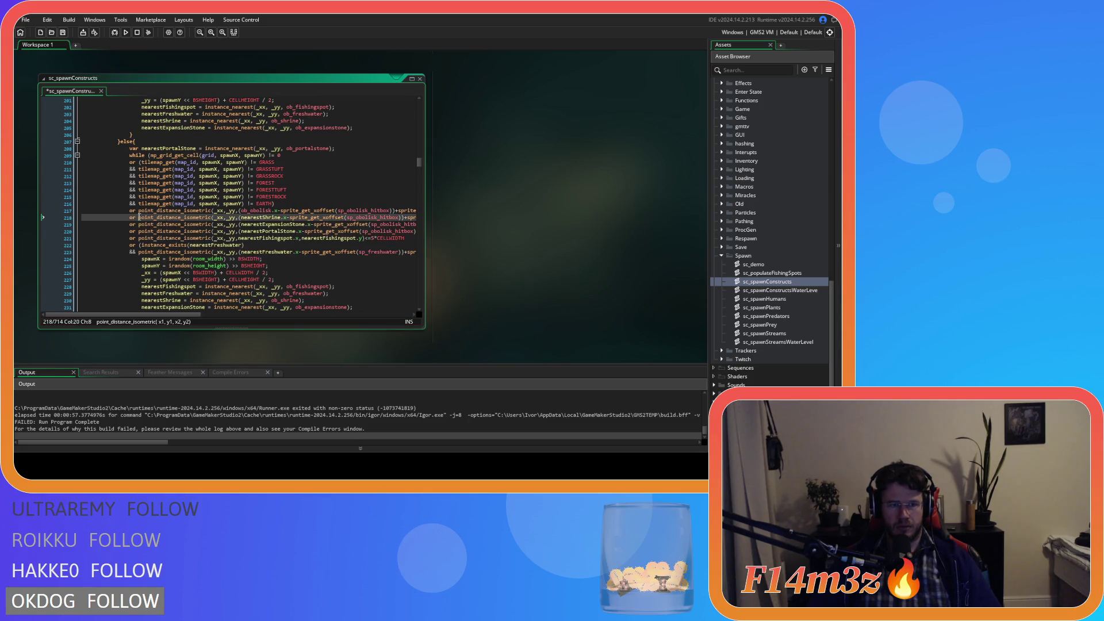
key(Return)
drag(169, 315, 380, 329)
key(End)
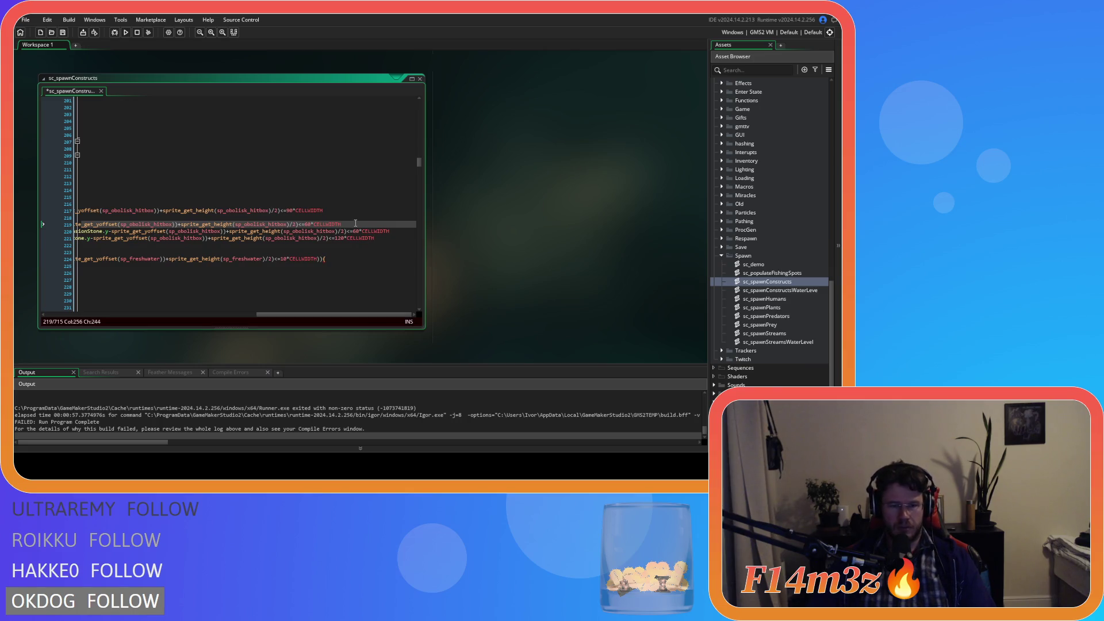
key(ctrl+s)
drag(329, 315, 118, 315)
scroll(201, 243, down, 8)
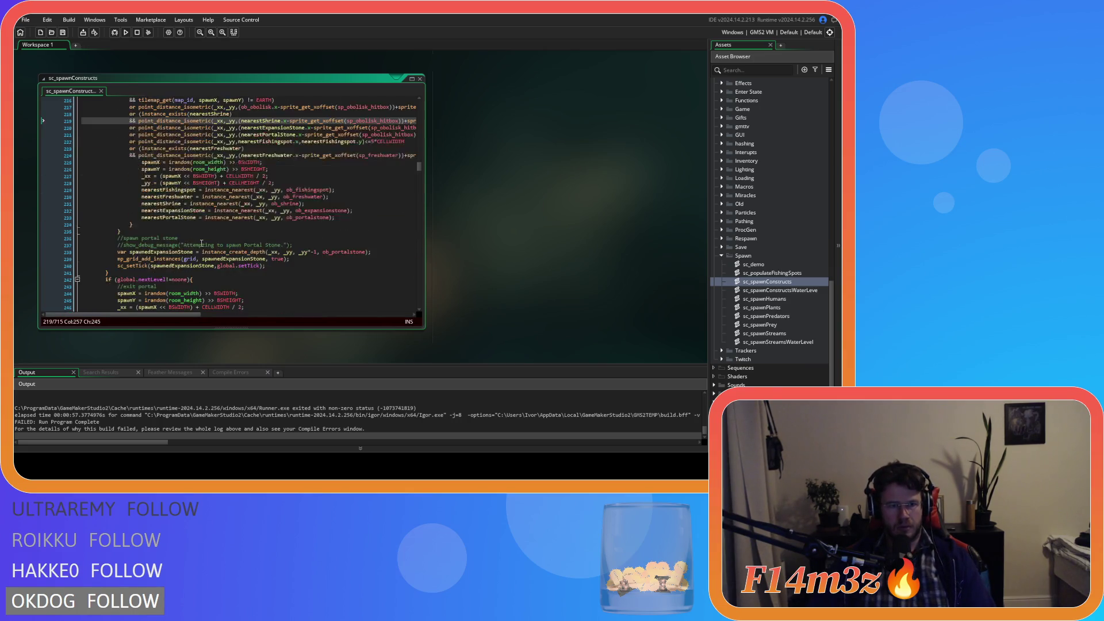
scroll(201, 242, down, 3)
scroll(186, 248, down, 2)
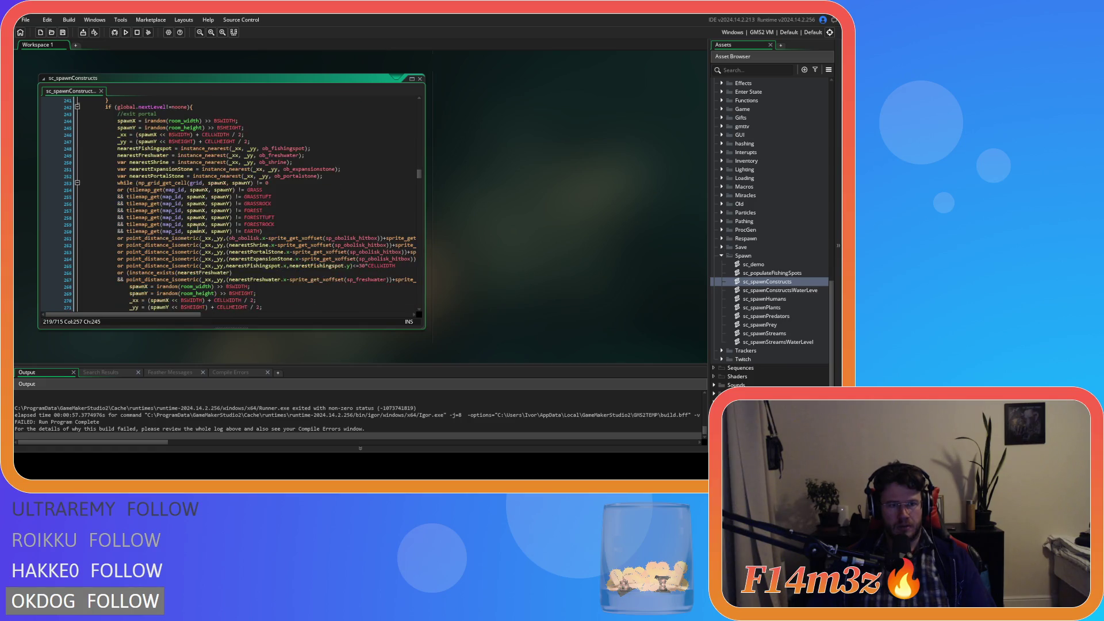
- Guard the exit portal's shrine distance check with instance_exists(nearestShrine) and save
click(127, 245)
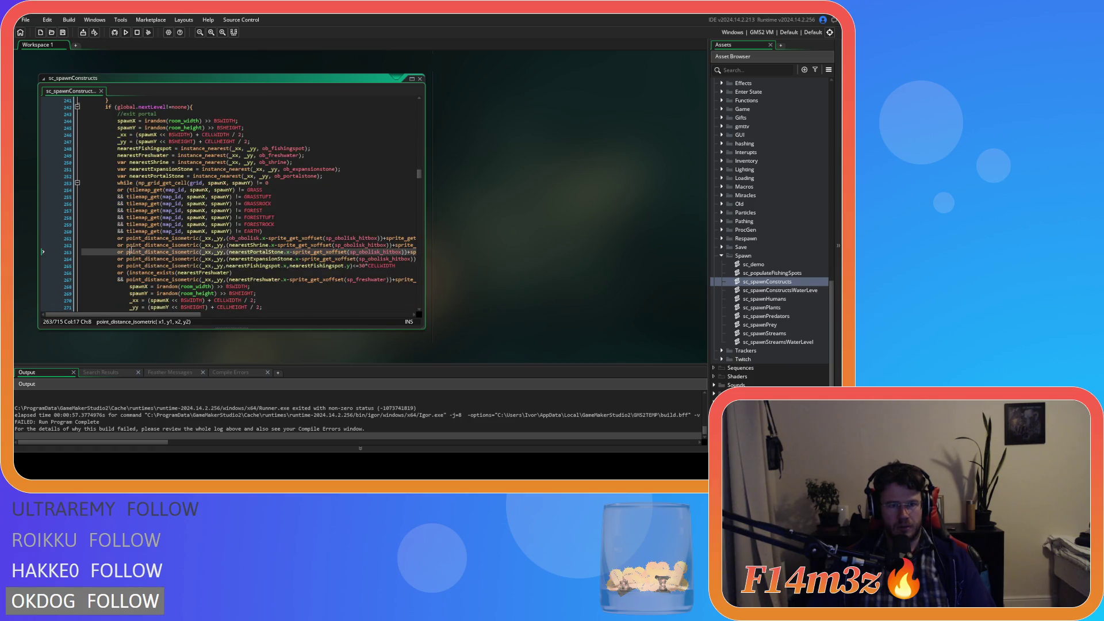
text((instance_exists(nearestShrine) 				&&)
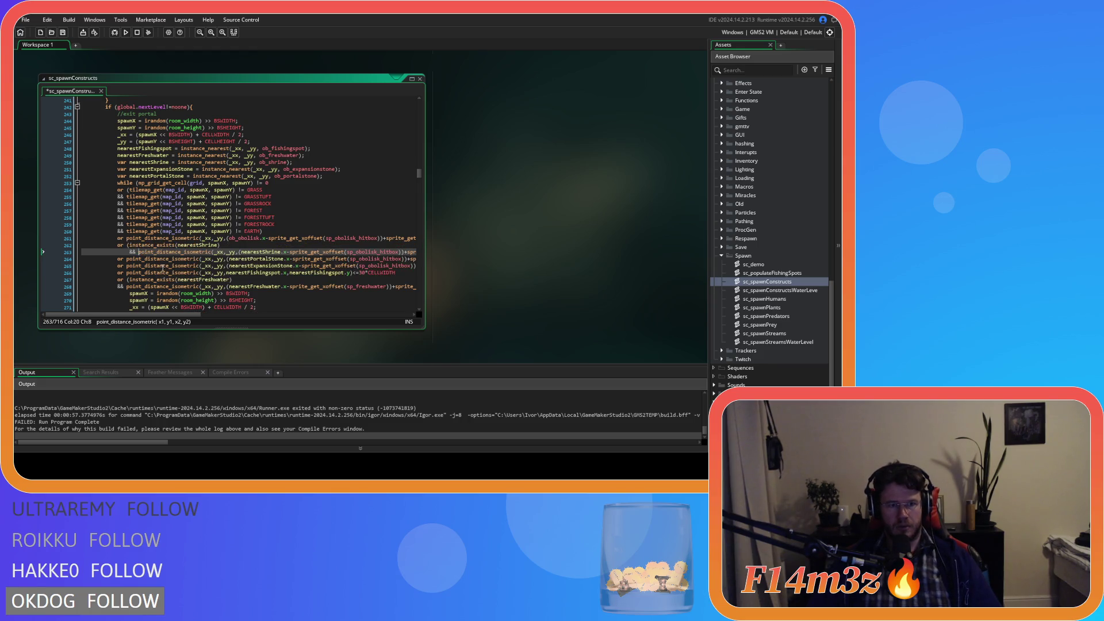
key(BackSpace)
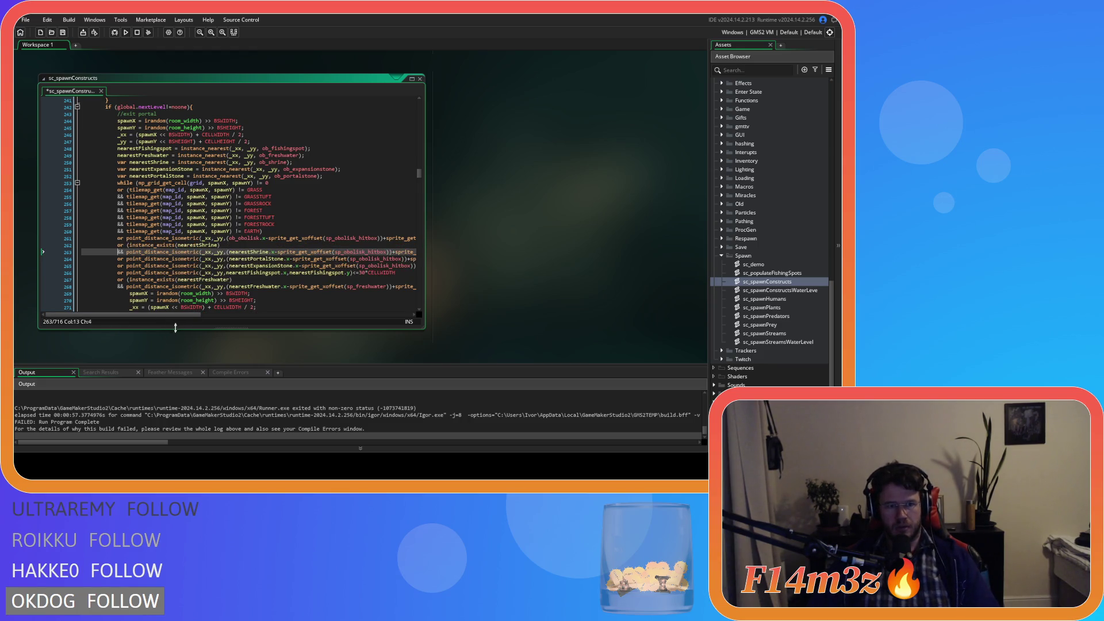
drag(188, 315, 398, 316)
click(355, 251)
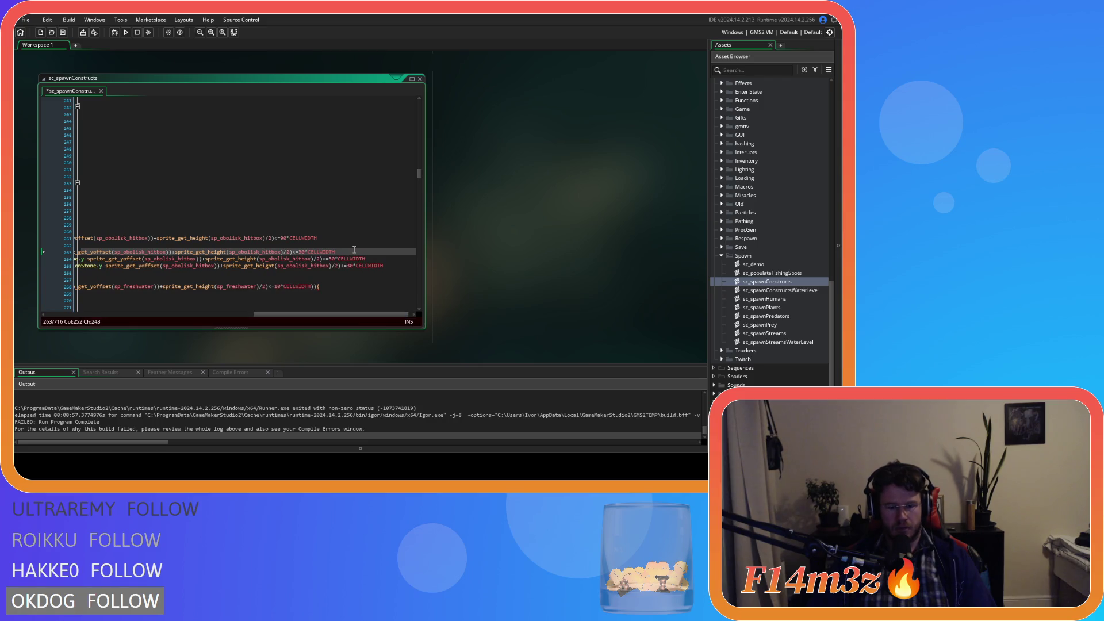
text())
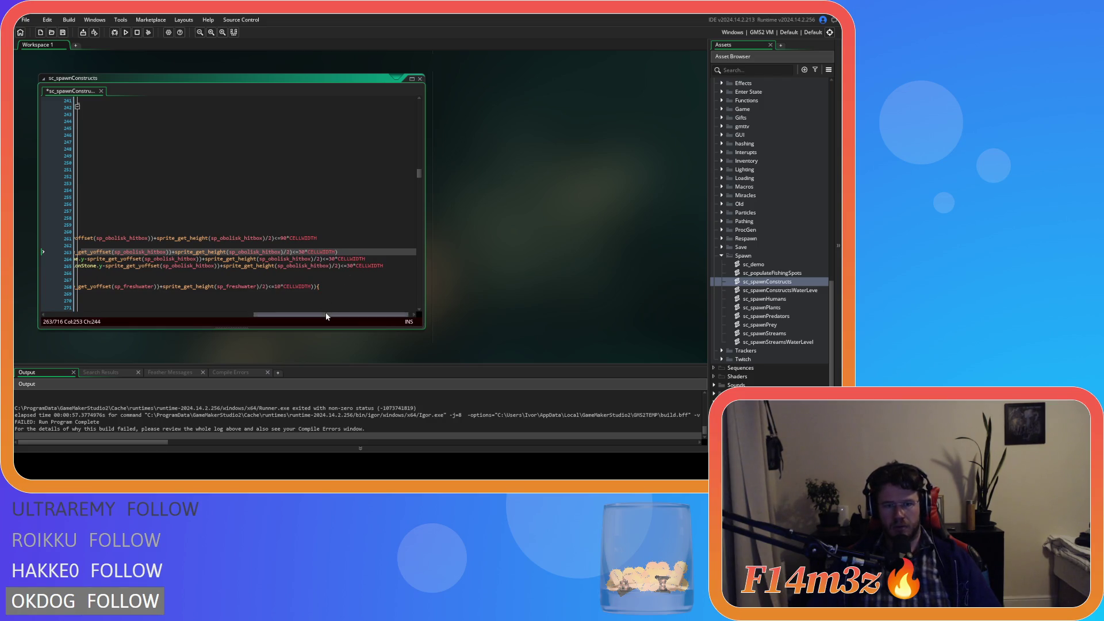
drag(326, 314, 118, 314)
key(ctrl+s)
- Add the same instance_exists(nearestShrine) guard to the entrance portal's shrine distance check
scroll(222, 228, up, 1)
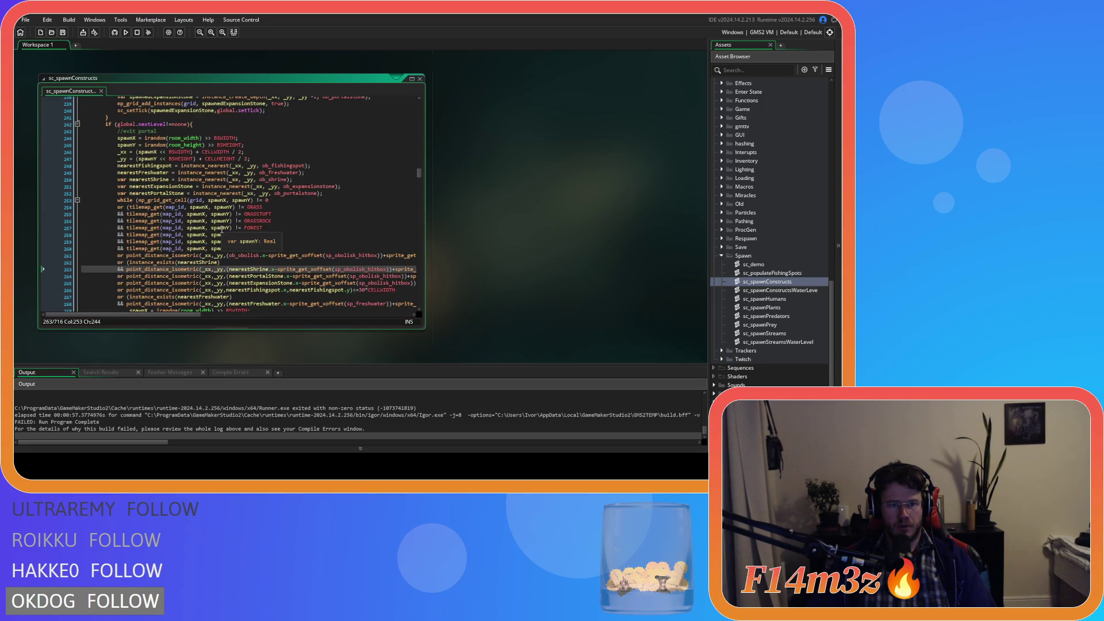
scroll(222, 229, down, 15)
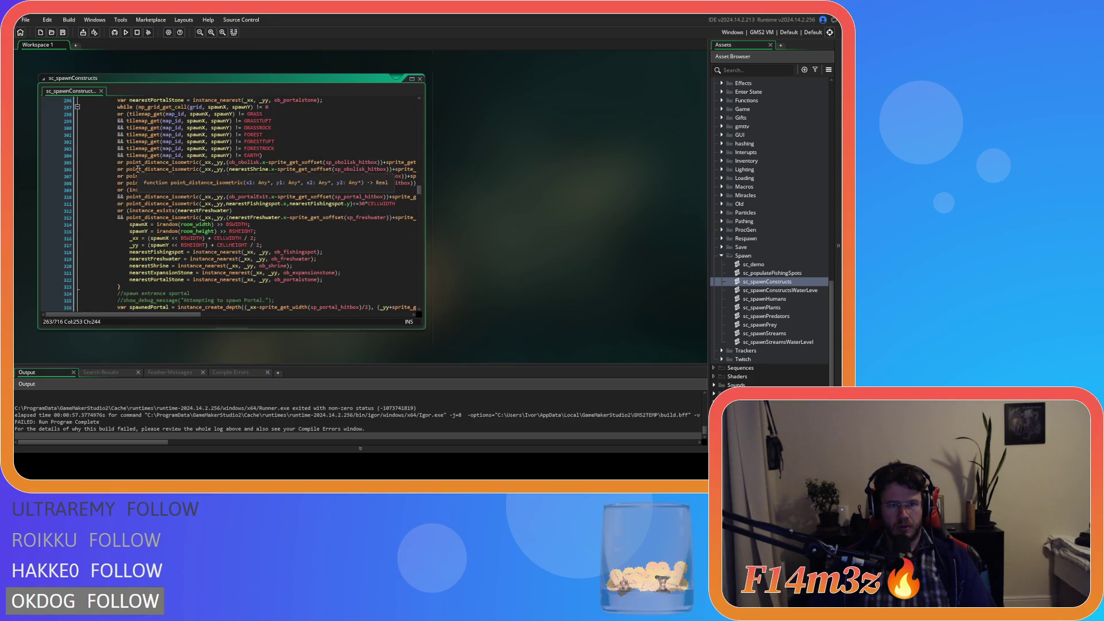
click(127, 170)
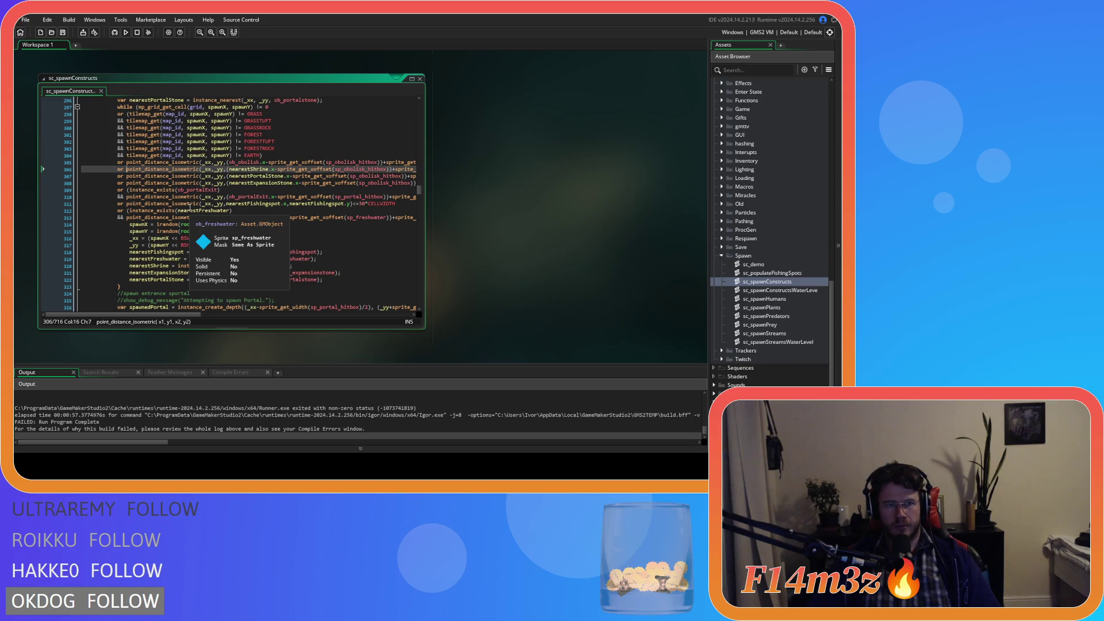
key(ctrl+v)
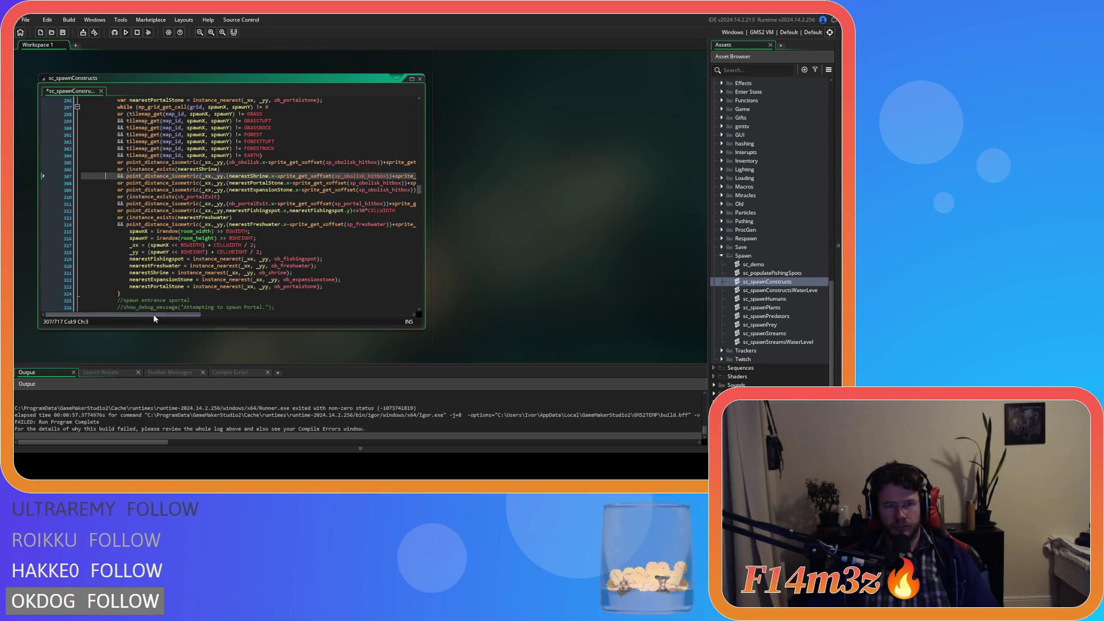
drag(153, 314, 363, 322)
text())
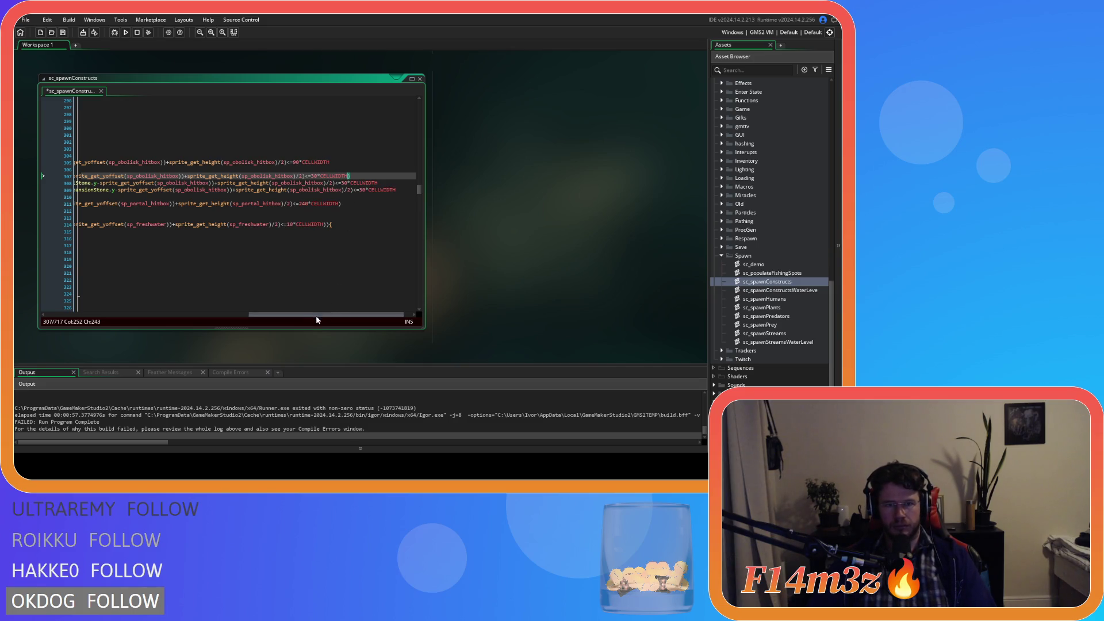
drag(315, 315, 110, 315)
scroll(171, 219, down, 4)
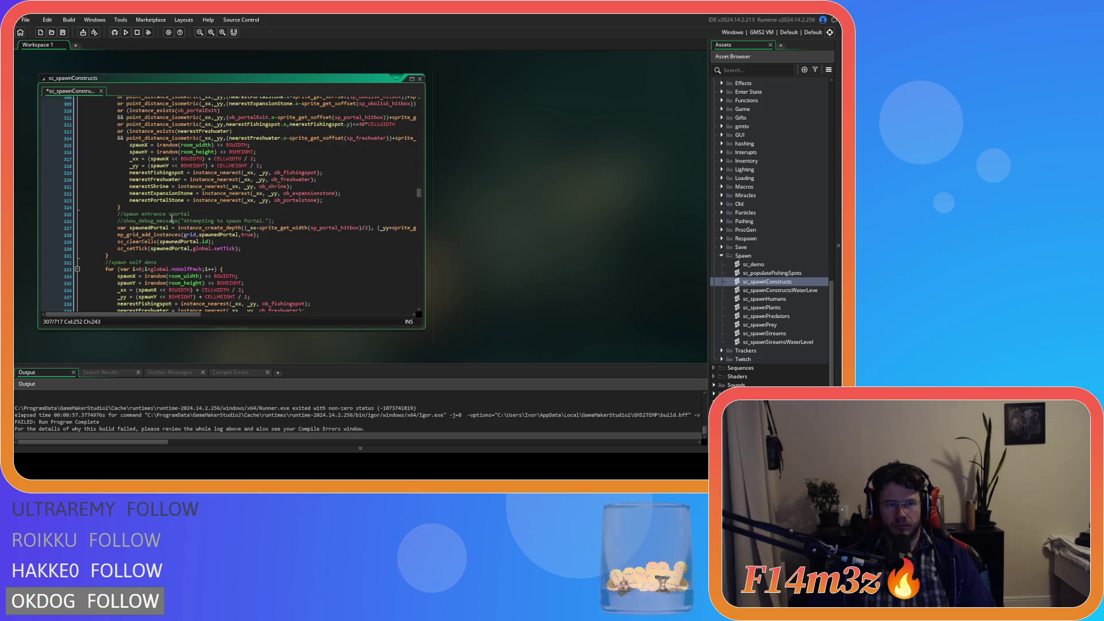
scroll(171, 219, down, 6)
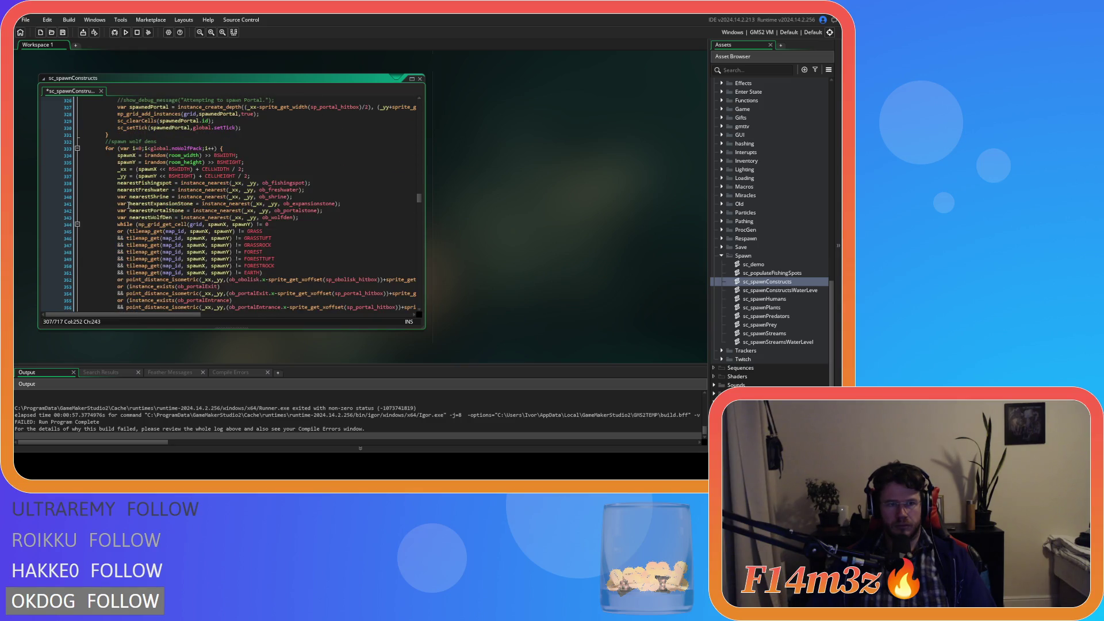
scroll(144, 229, down, 3)
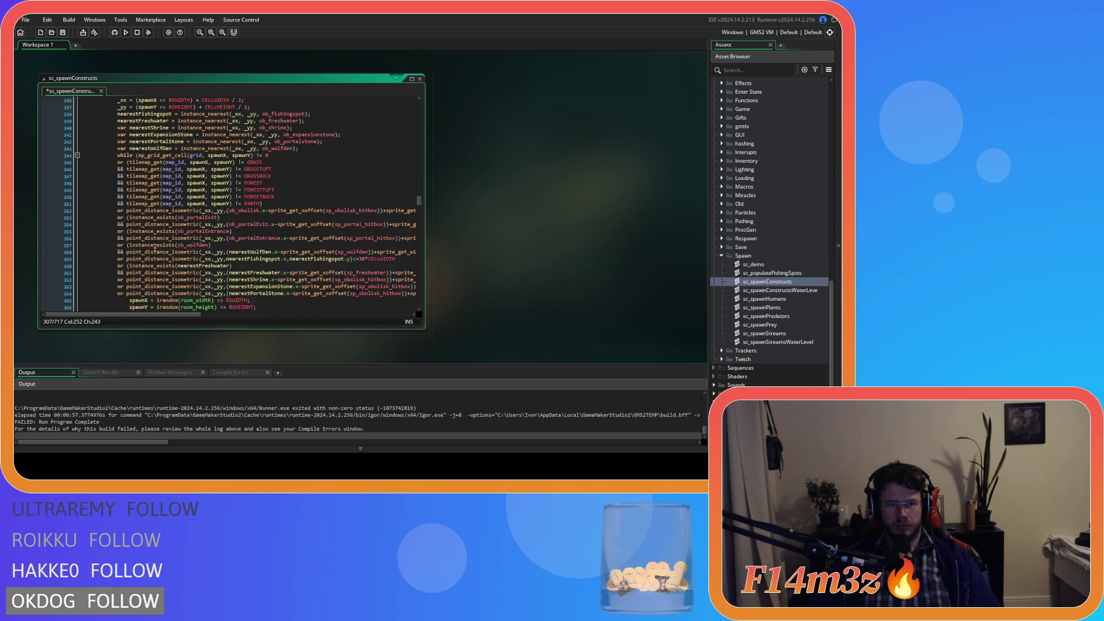
scroll(166, 258, down, 1)
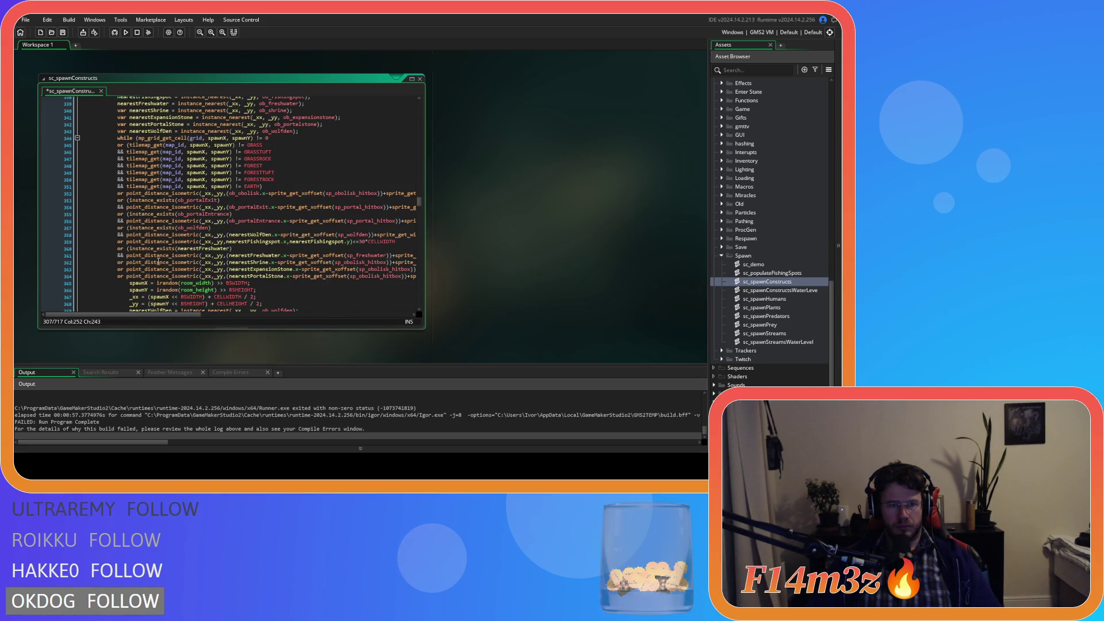
- Insert the nearestShrine existence check above the wolf den's shrine distance line and save
click(127, 262)
key(ctrl+v)
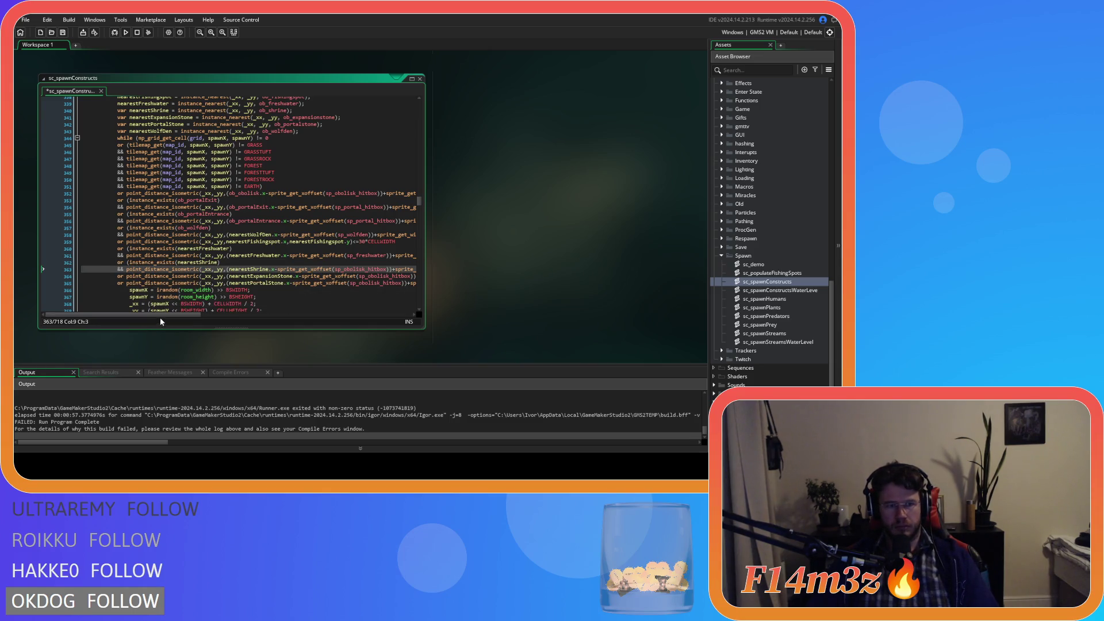
key(BackSpace)
mouse_move(160, 316)
mouse_down()
mouse_move(377, 321)
mouse_move(122, 313)
mouse_up()
click(340, 268)
key(ctrl+s)
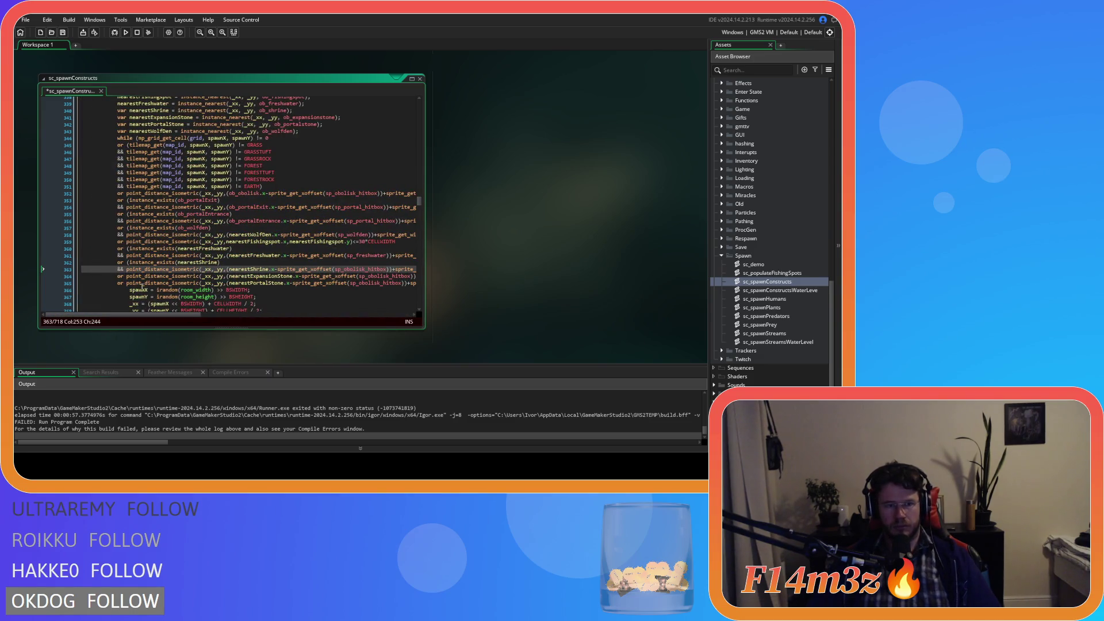
scroll(166, 277, down, 12)
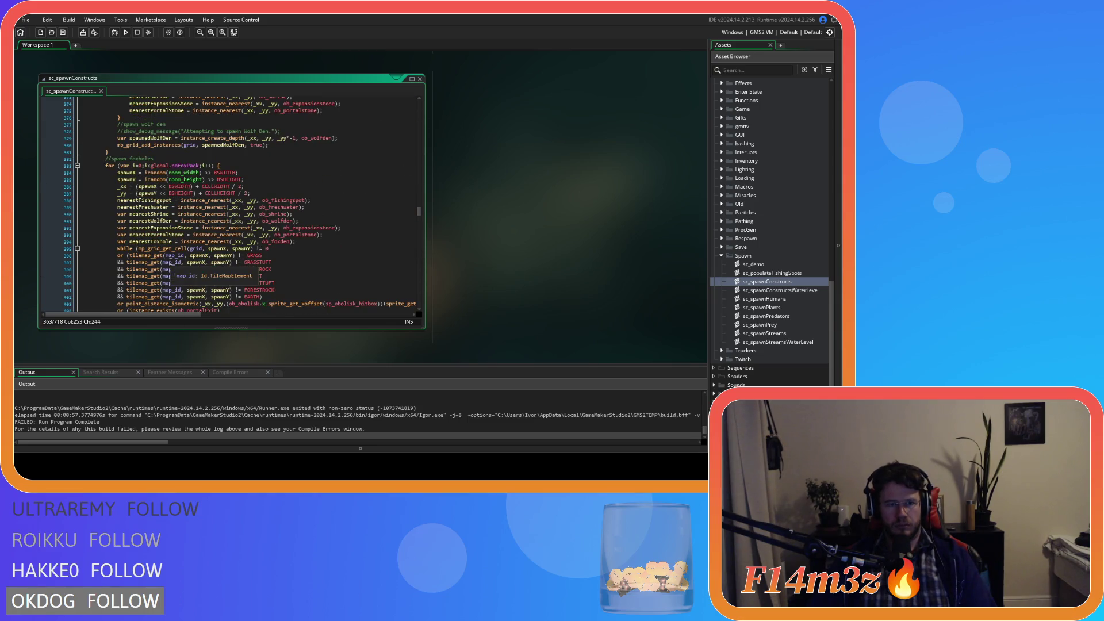
- Put '(instance_exists(nearestShrine) &&' above the foxhole loop's shrine distance line and save
scroll(166, 212, down, 6)
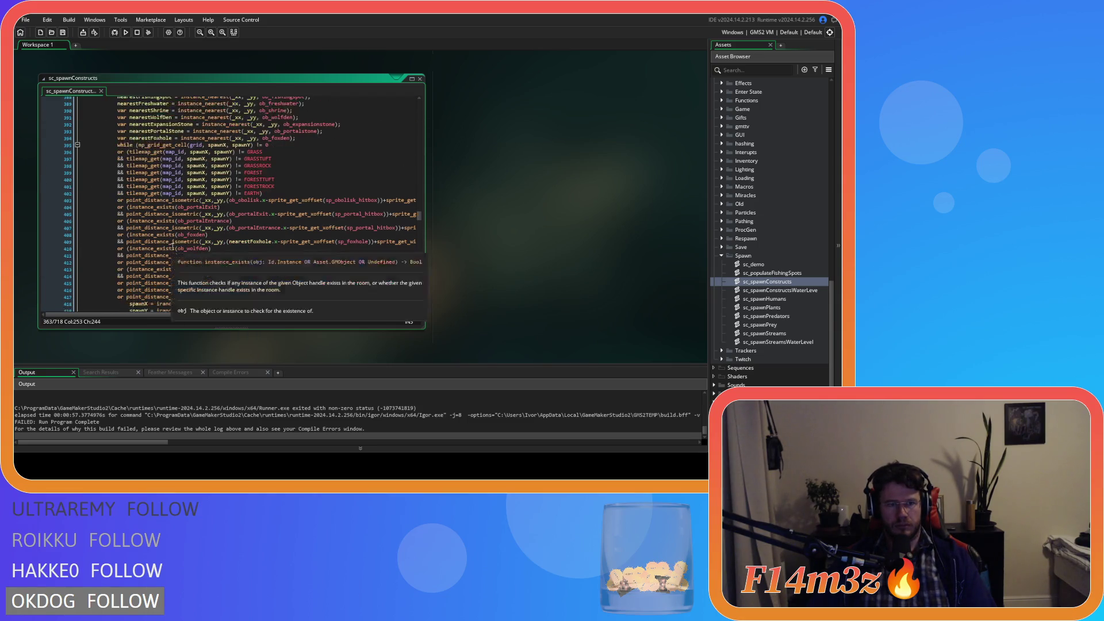
click(134, 265)
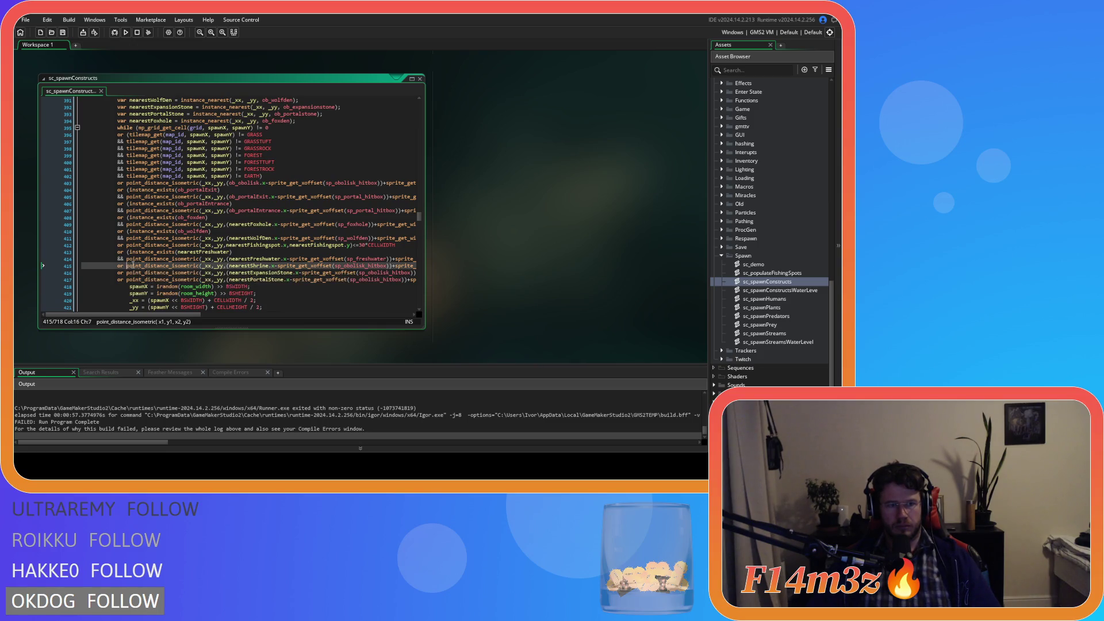
text((instance_exists(nearestShrine))
key(Return)
key(Tab)
text(&&)
click(118, 273)
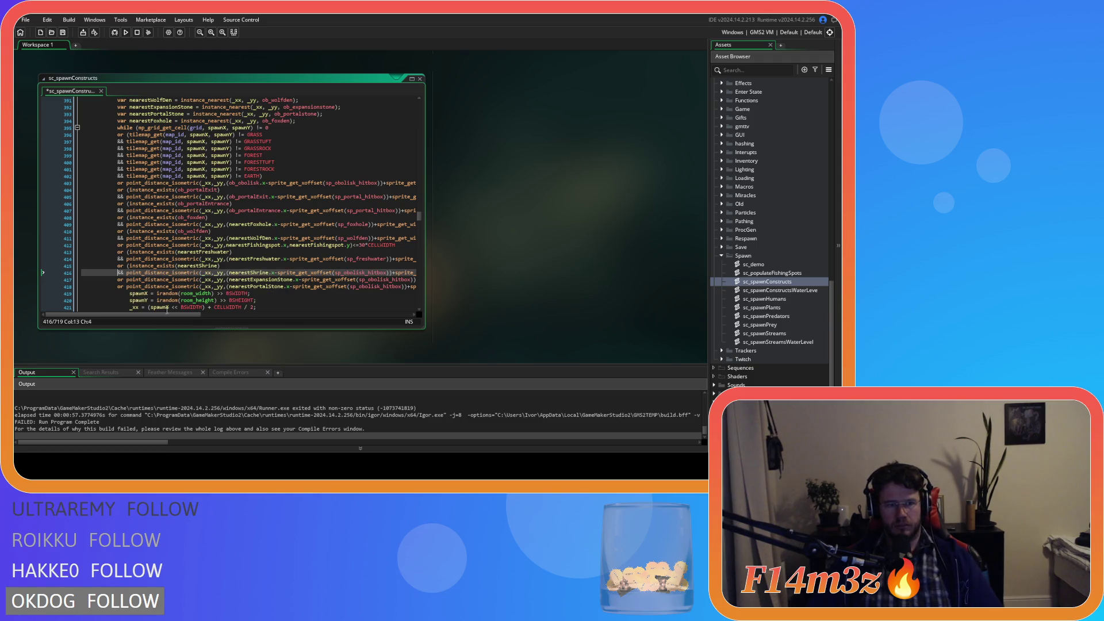
drag(177, 315, 346, 322)
key(End)
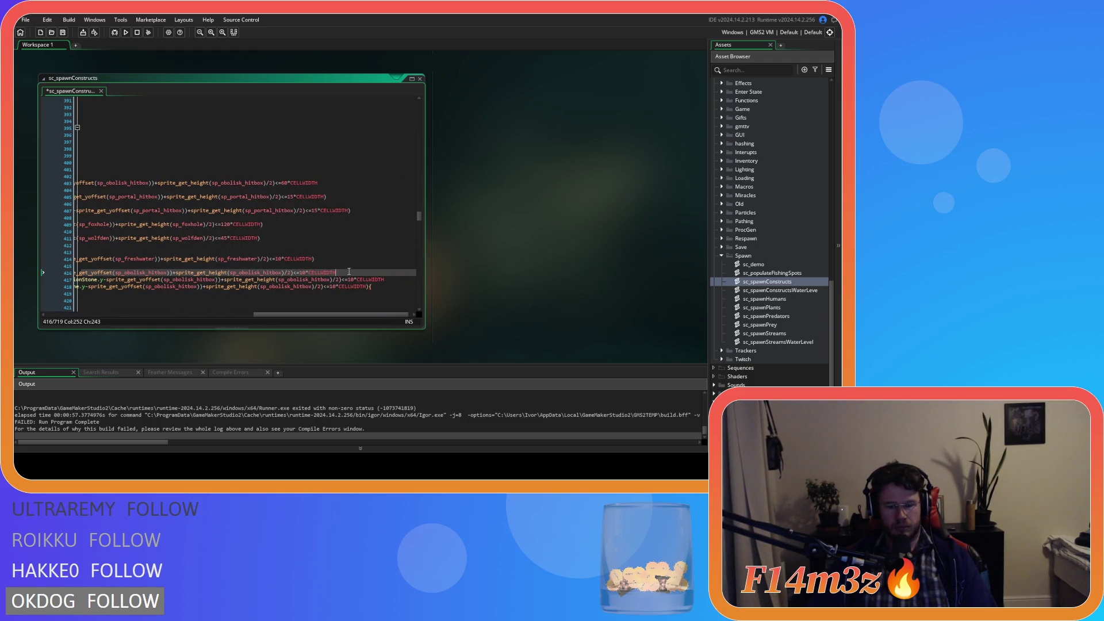
key(ctrl+s)
drag(352, 316, 123, 322)
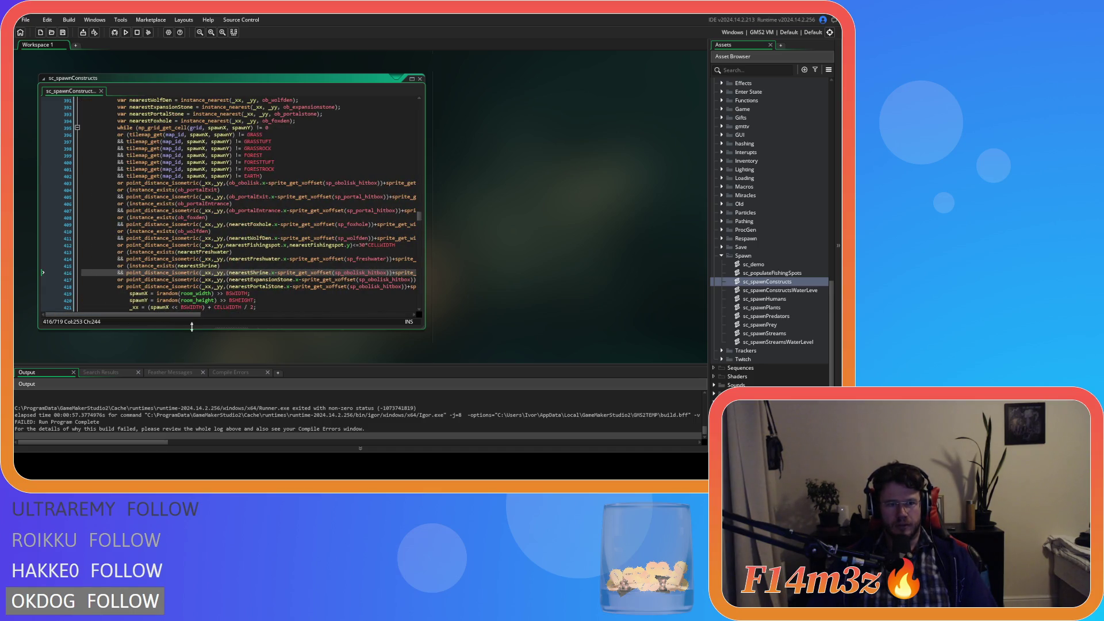
scroll(230, 279, down, 3)
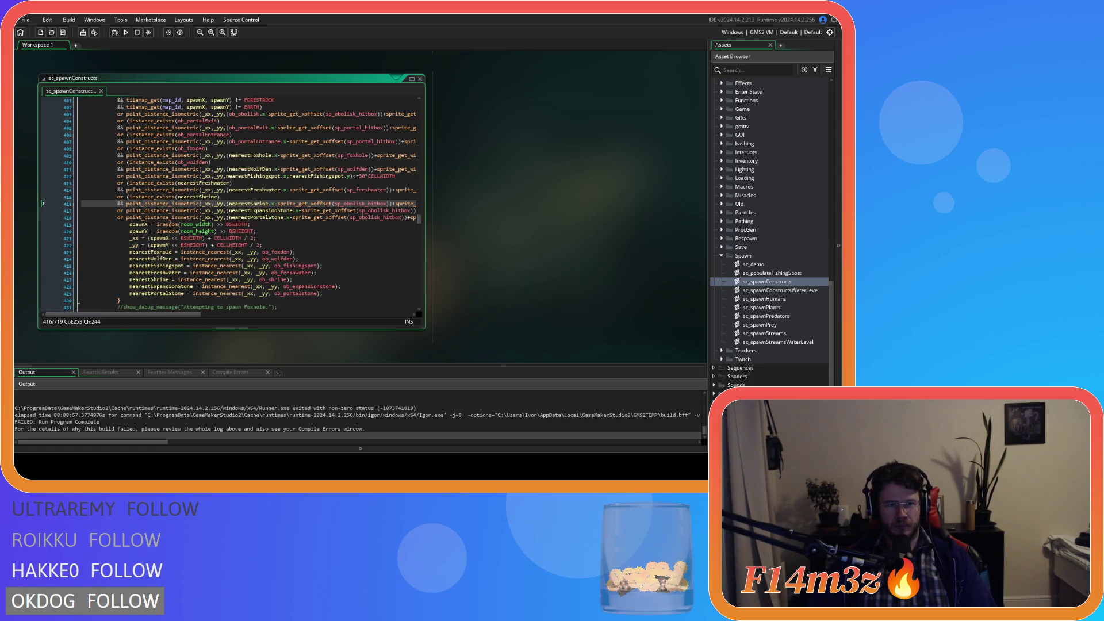
scroll(173, 221, down, 4)
scroll(173, 221, down, 5)
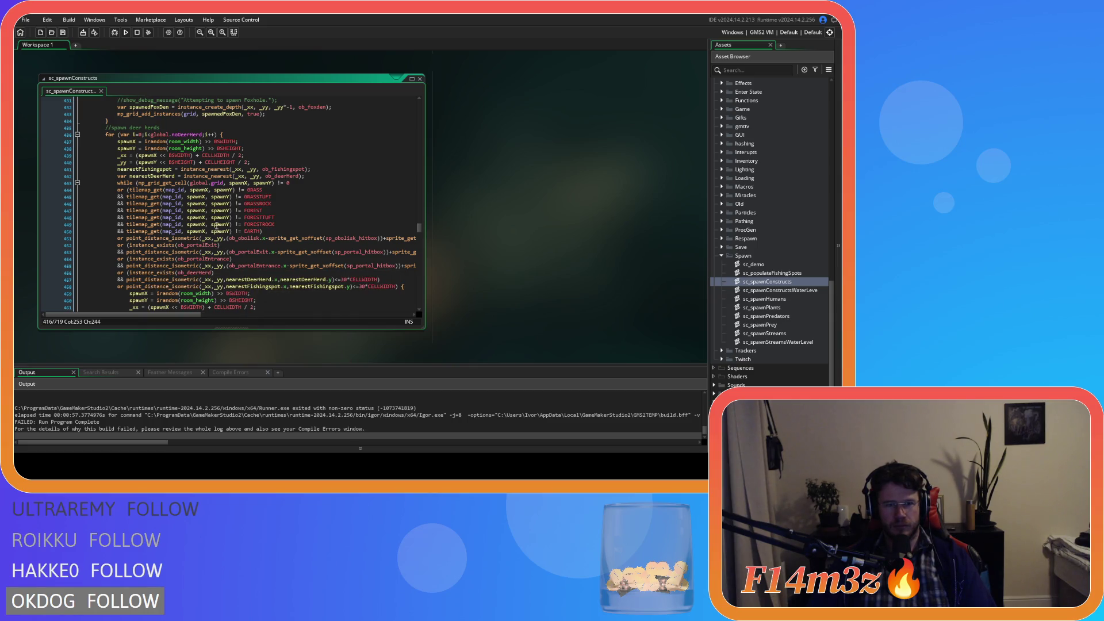
scroll(225, 220, down, 13)
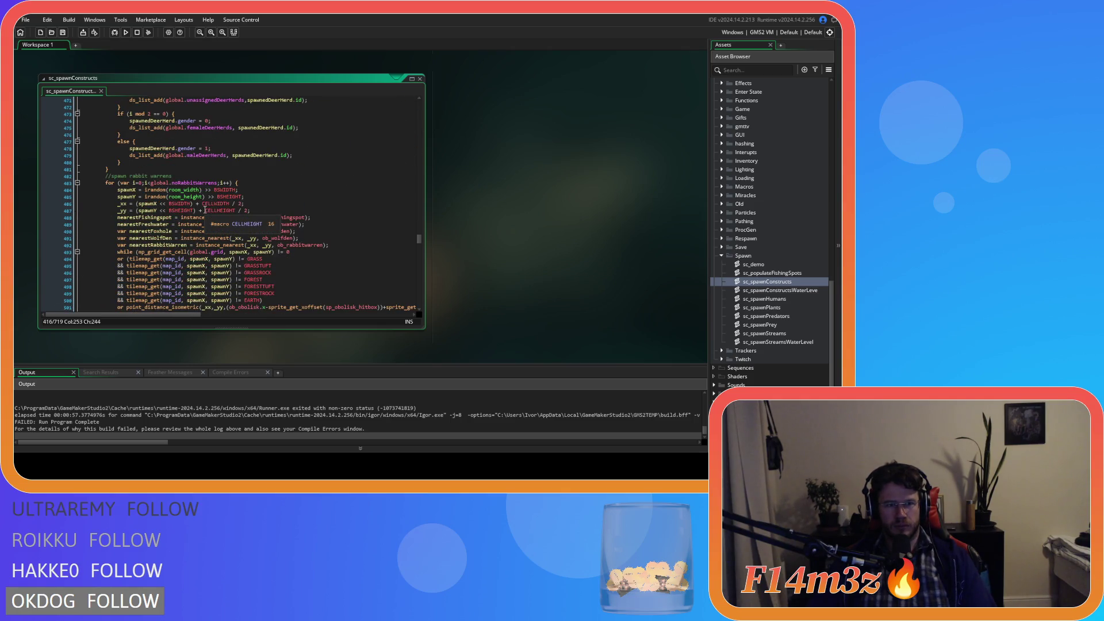
scroll(205, 210, down, 20)
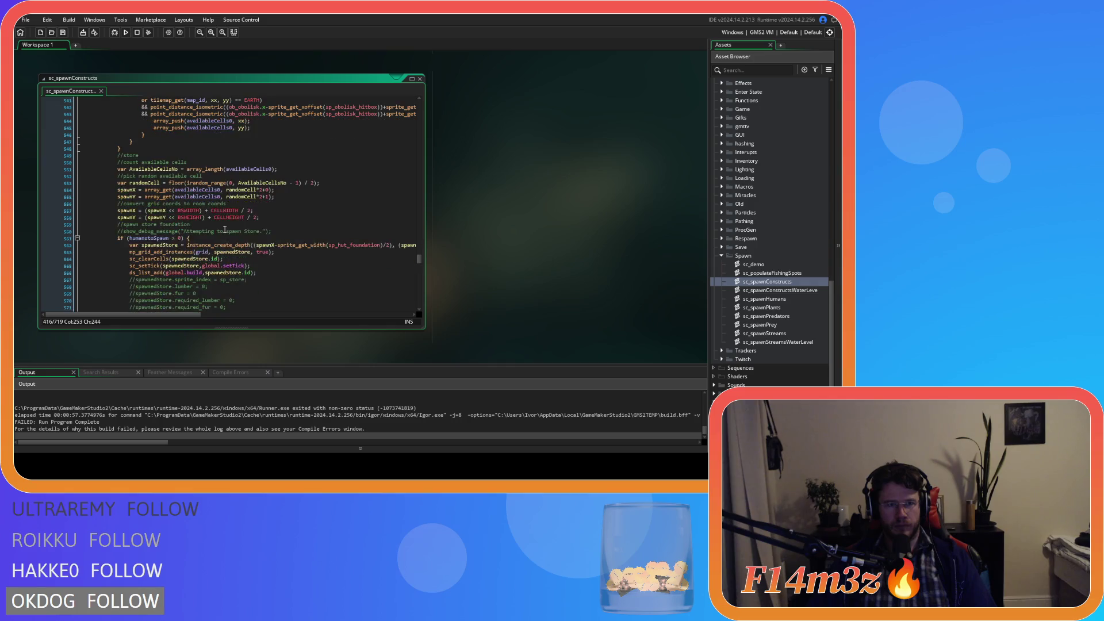
scroll(225, 229, down, 12)
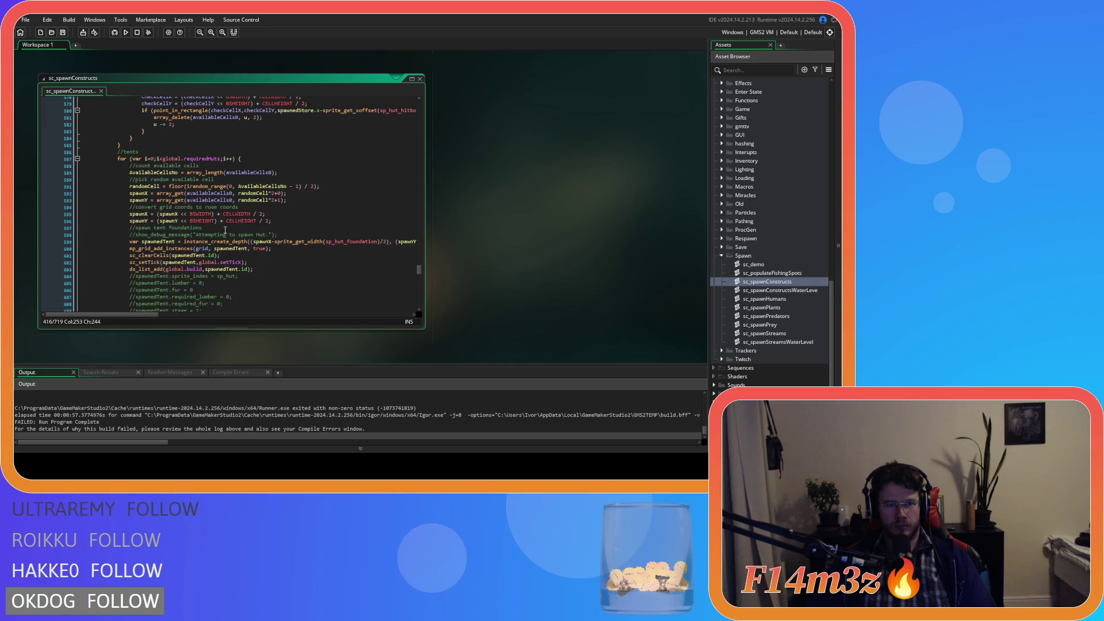
scroll(225, 230, down, 16)
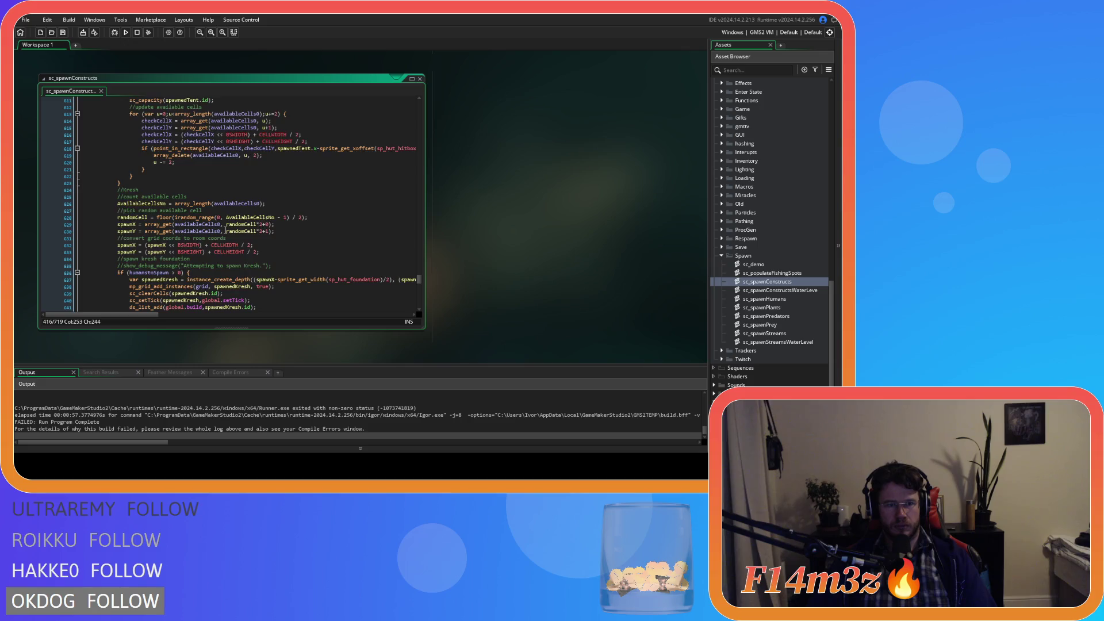
scroll(224, 230, down, 5)
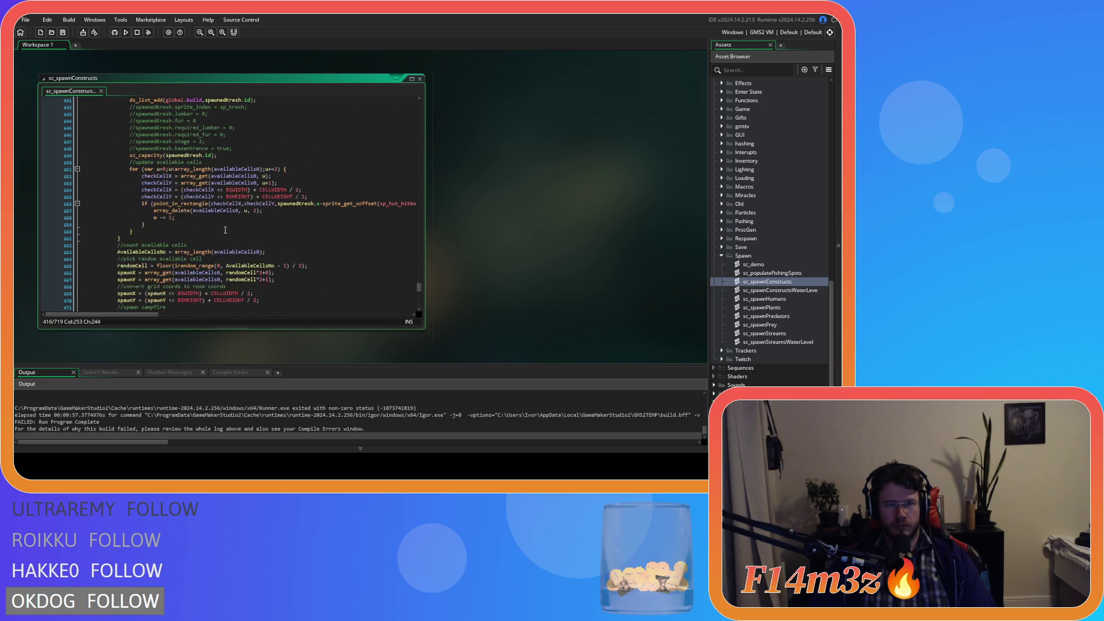
scroll(225, 229, down, 17)
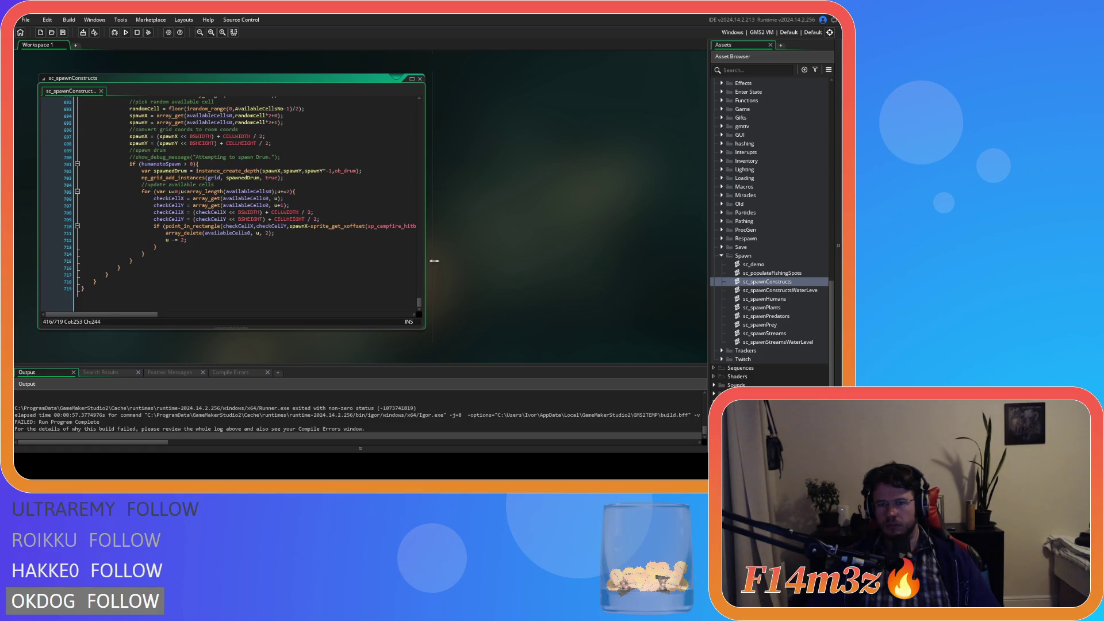
click(800, 291)
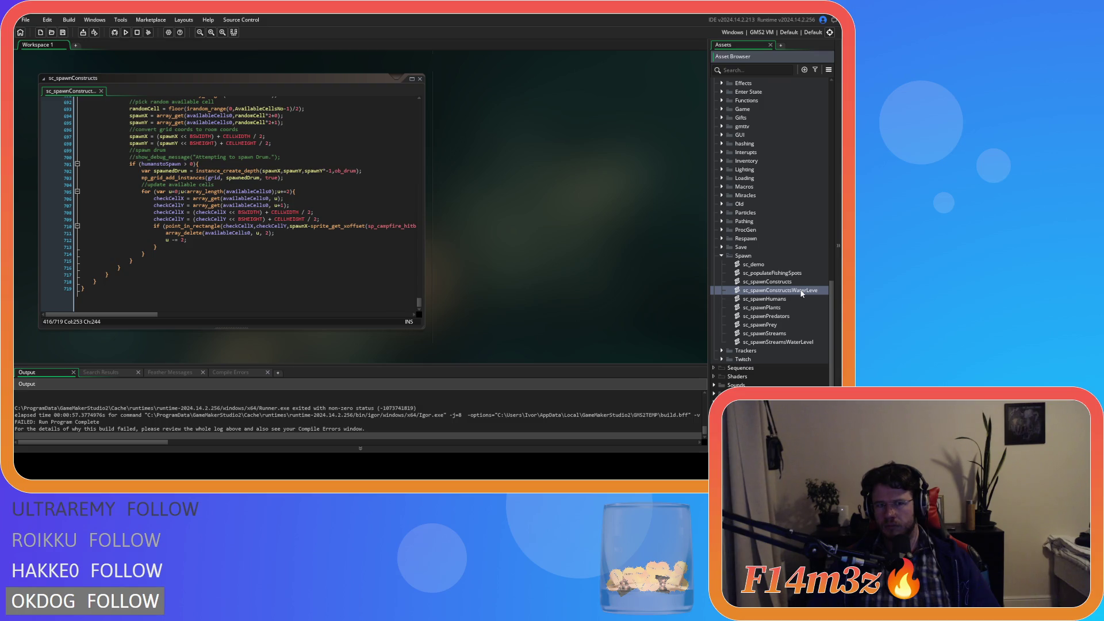
- Open sc_spawnConstructsWaterLevel, widen the asset list, close the script, and select sc_spawnHumans
double_click(800, 291)
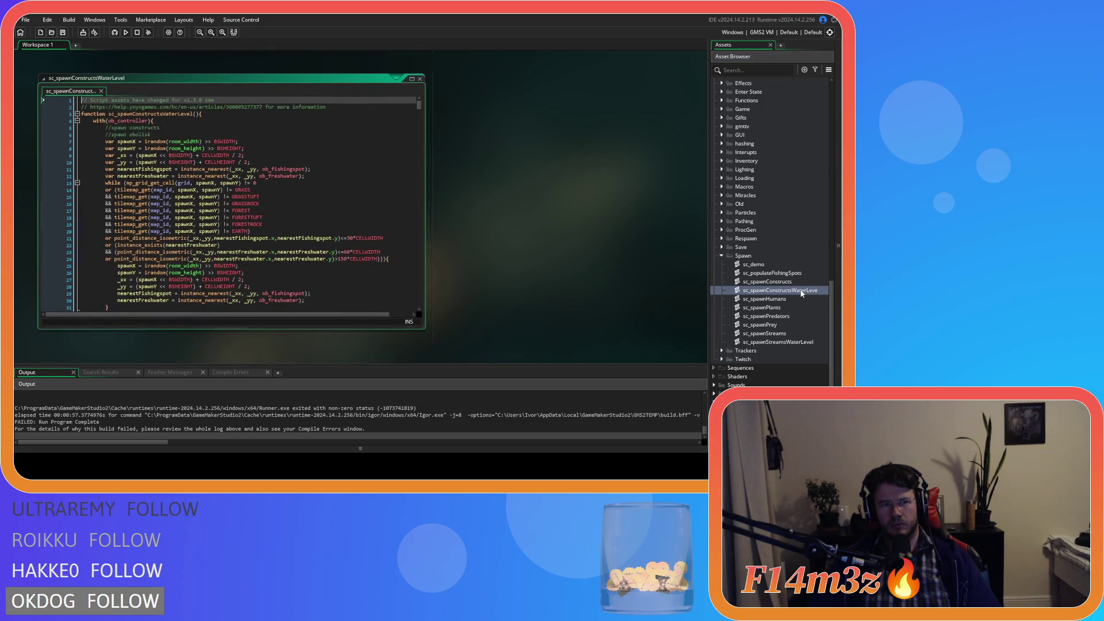
click(818, 295)
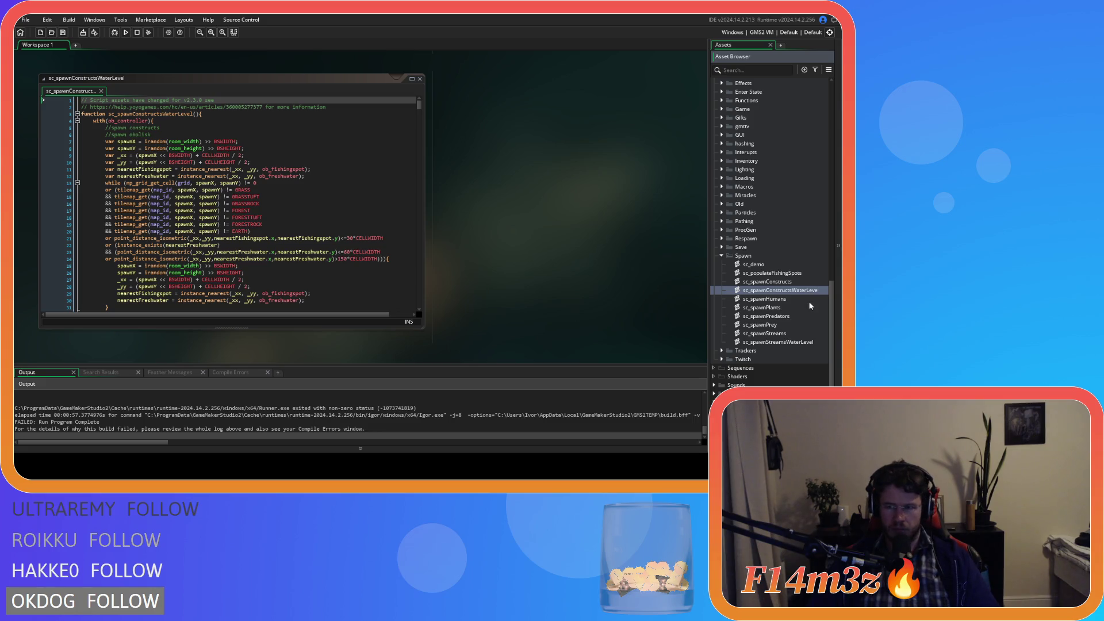
drag(708, 308, 702, 309)
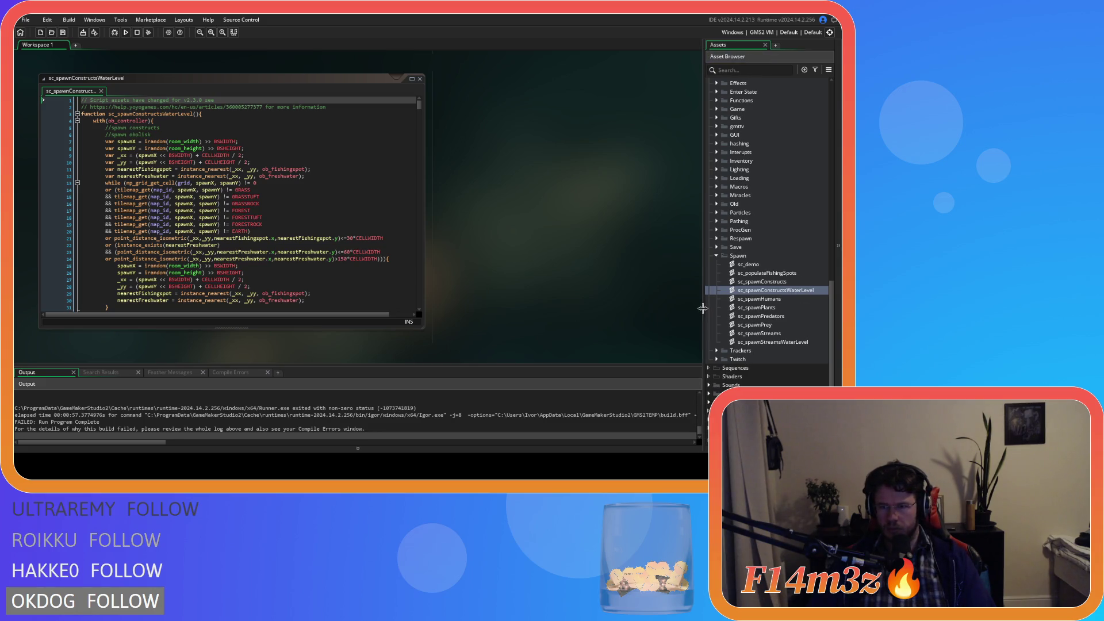
click(420, 79)
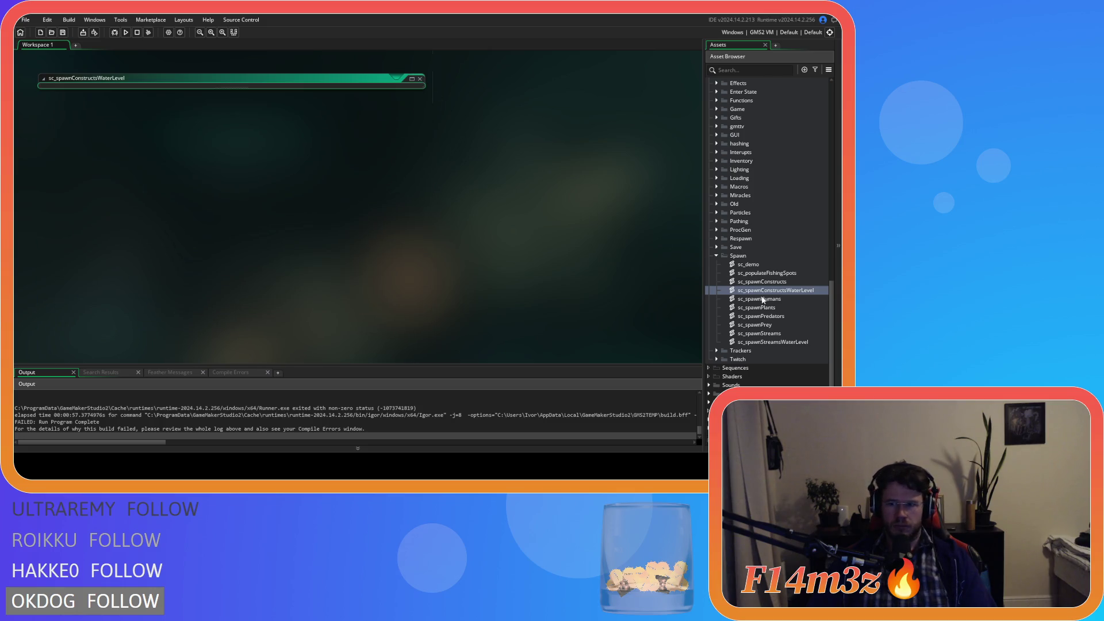
click(787, 302)
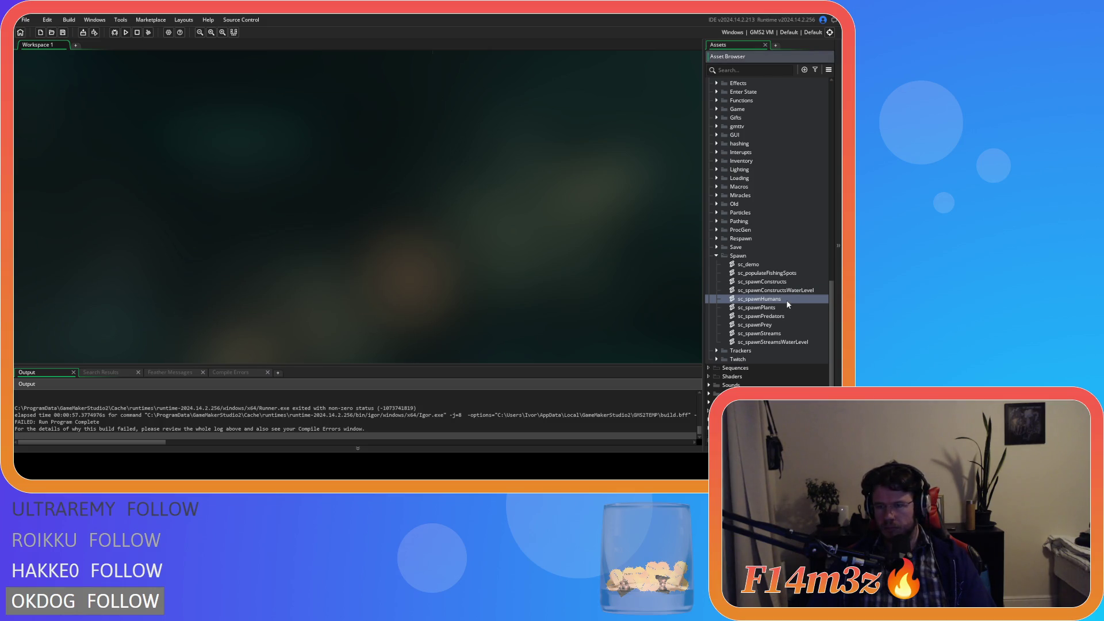
- Open sc_spawnPlants and step through its nearestShrine matches down to line 182
double_click(788, 307)
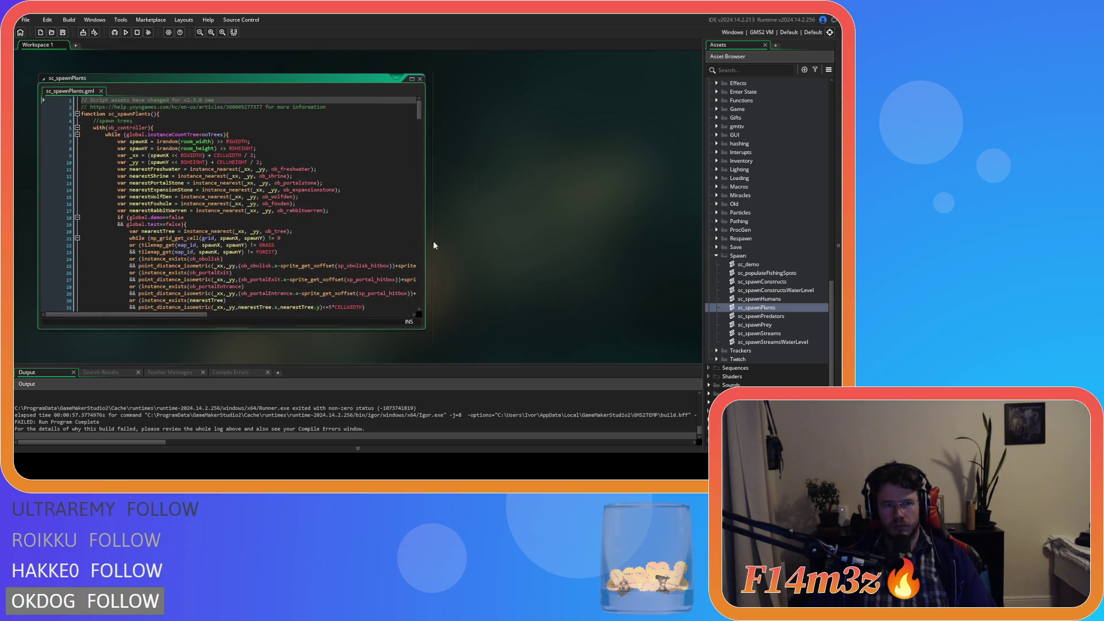
double_click(150, 176)
key(ctrl+f)
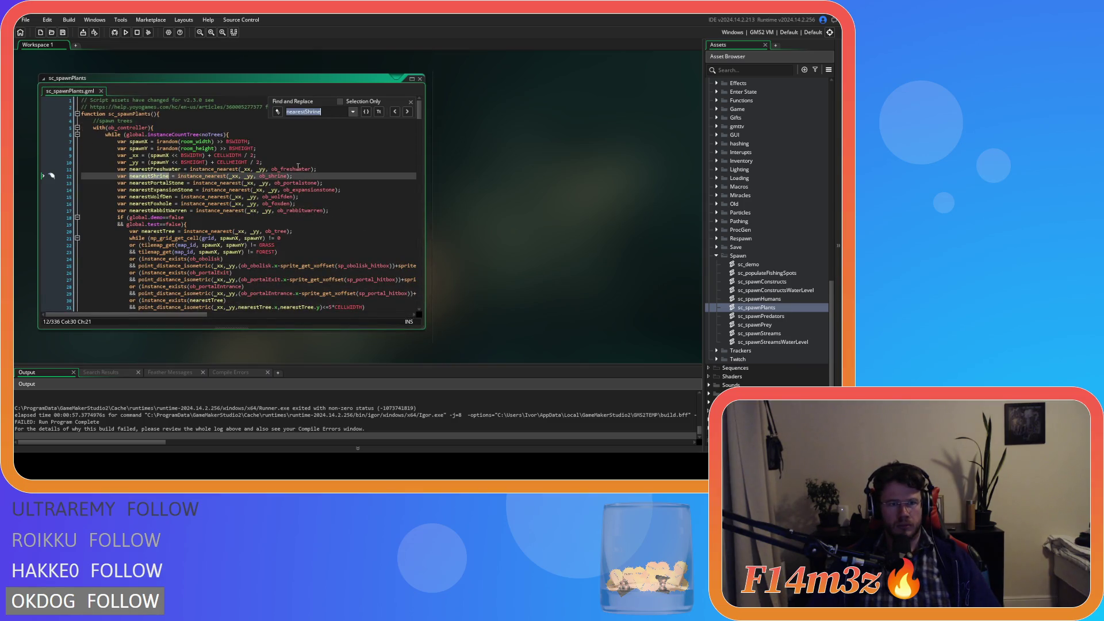
click(407, 112)
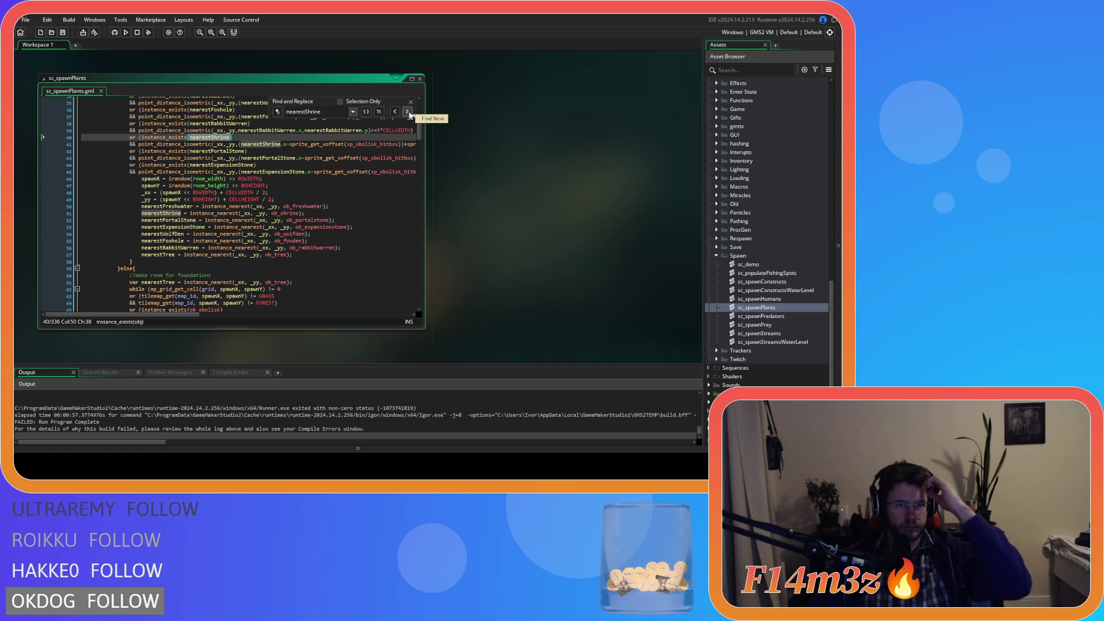
click(408, 113)
click(407, 112)
click(408, 112)
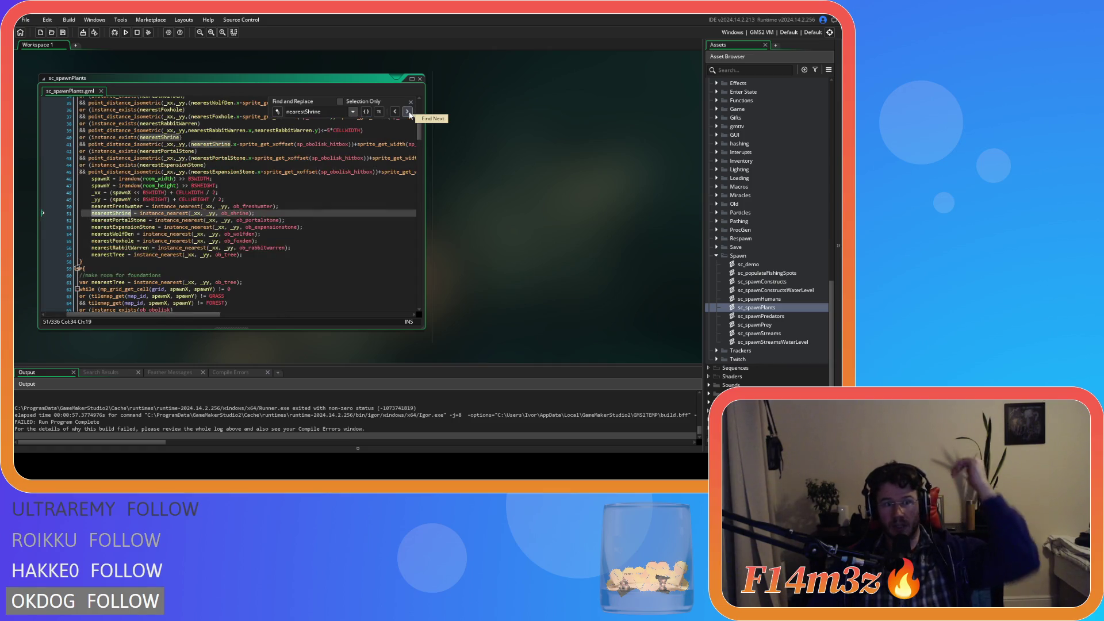
click(408, 113)
click(407, 112)
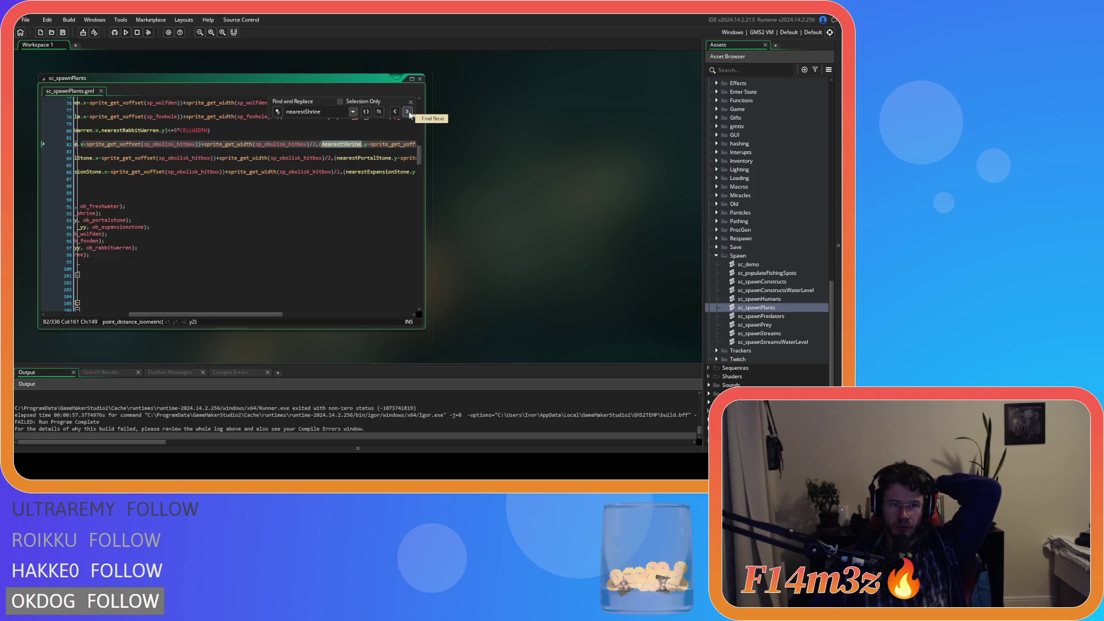
click(408, 112)
click(407, 112)
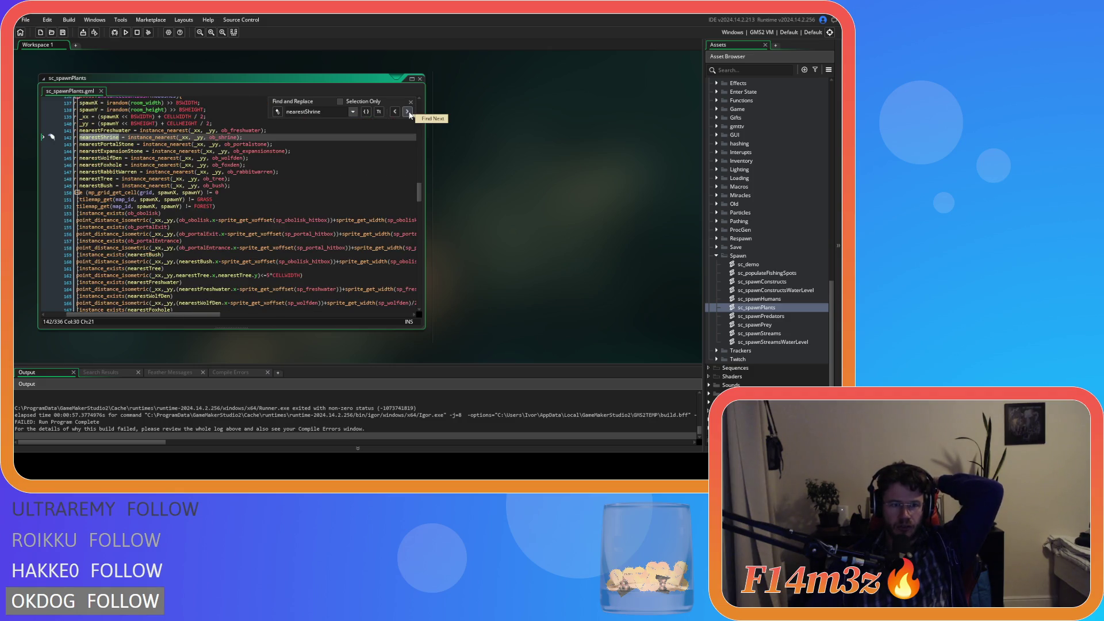
click(408, 112)
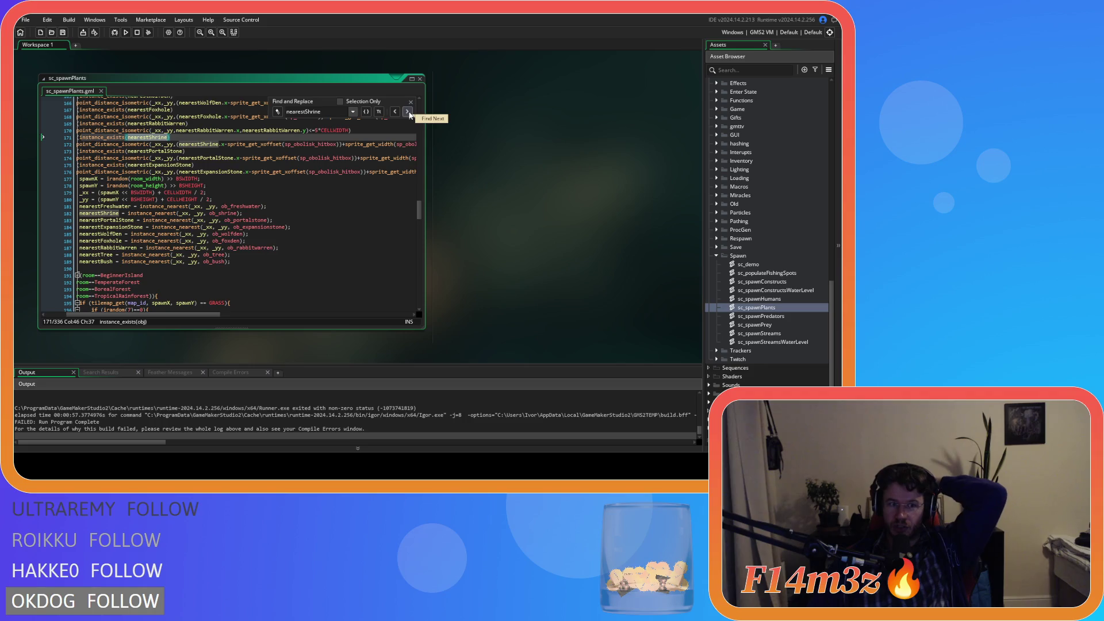
click(407, 112)
click(408, 112)
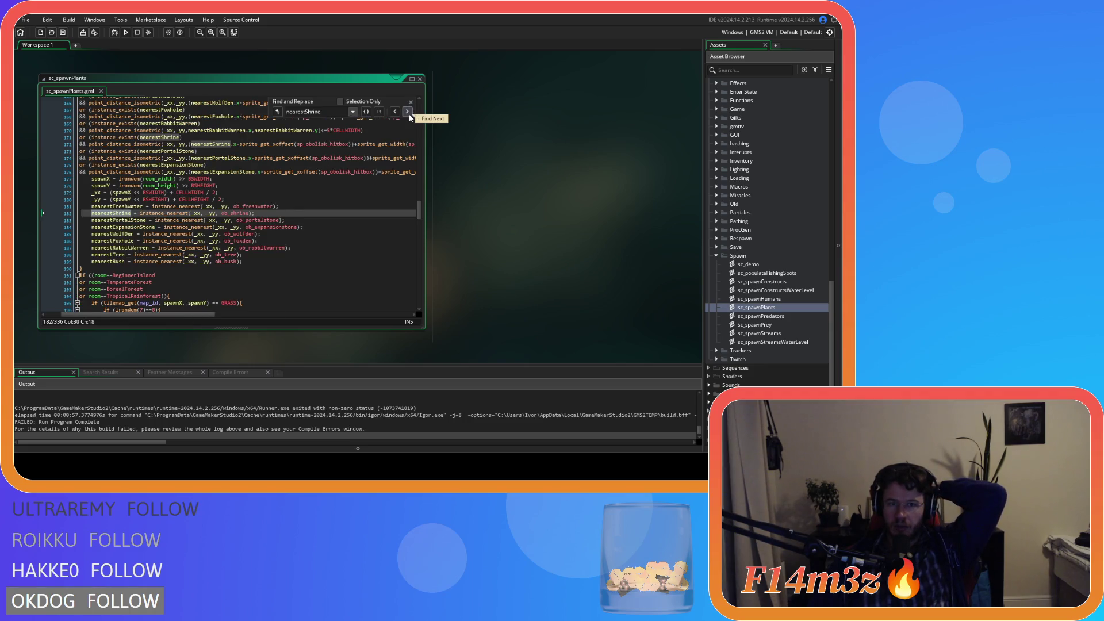
- Cycle through the nearestShrine matches a second time, then close sc_spawnPlants
click(408, 112)
click(408, 112)
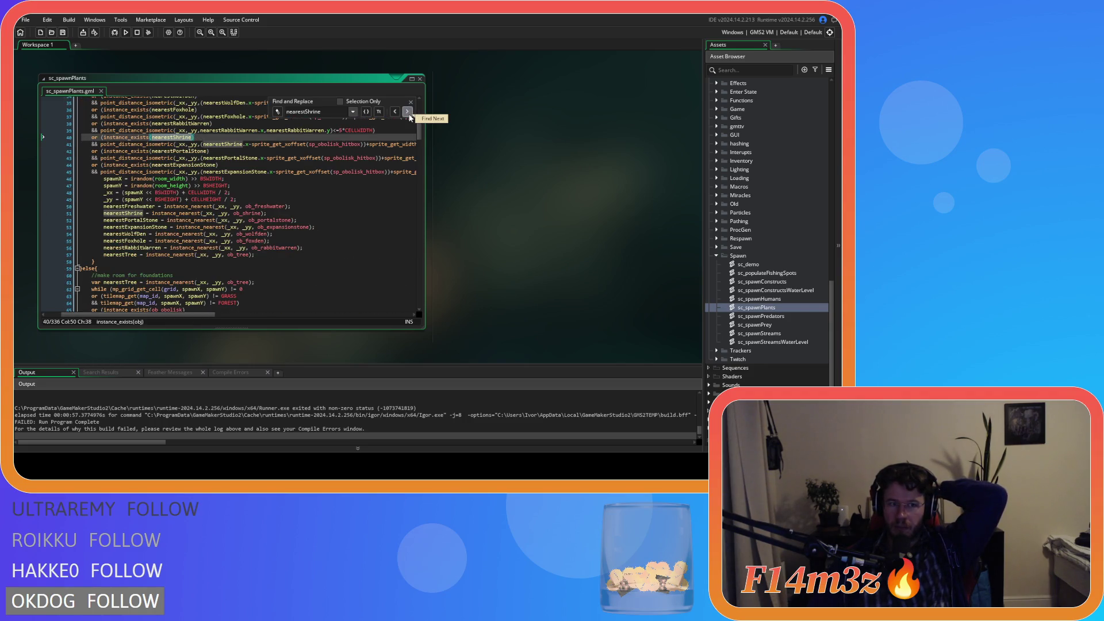
click(408, 112)
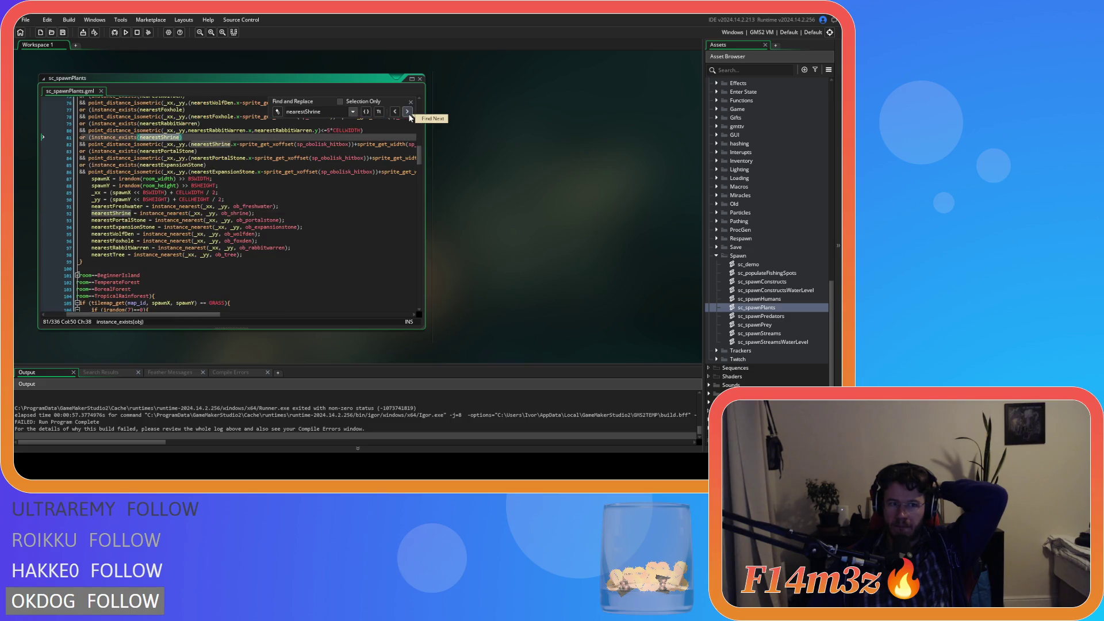
click(407, 112)
click(408, 112)
click(407, 112)
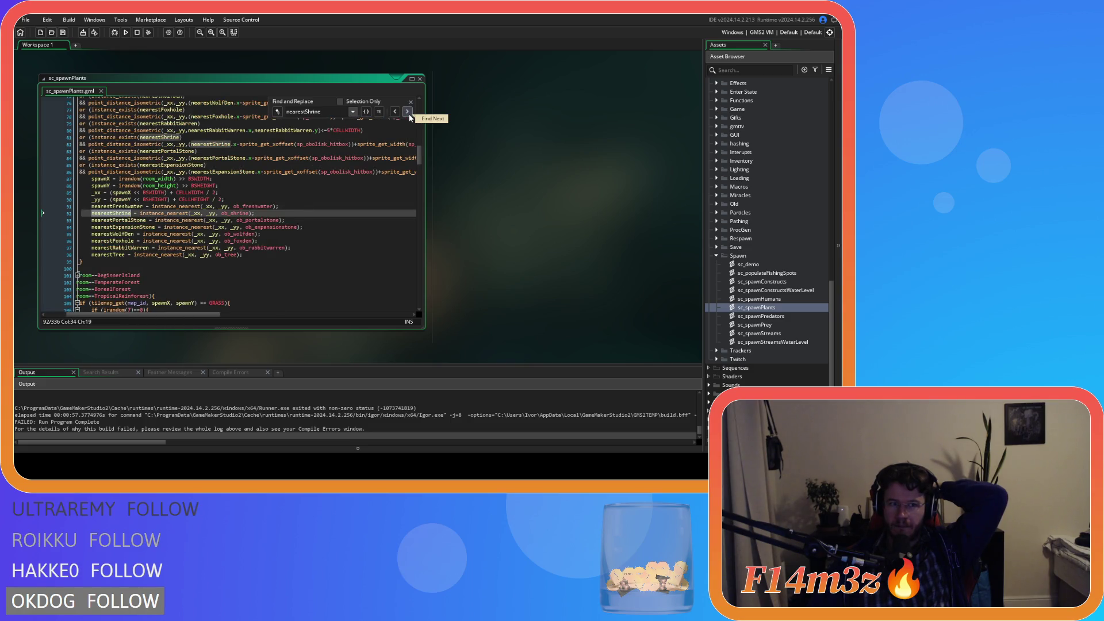
click(408, 113)
click(408, 113)
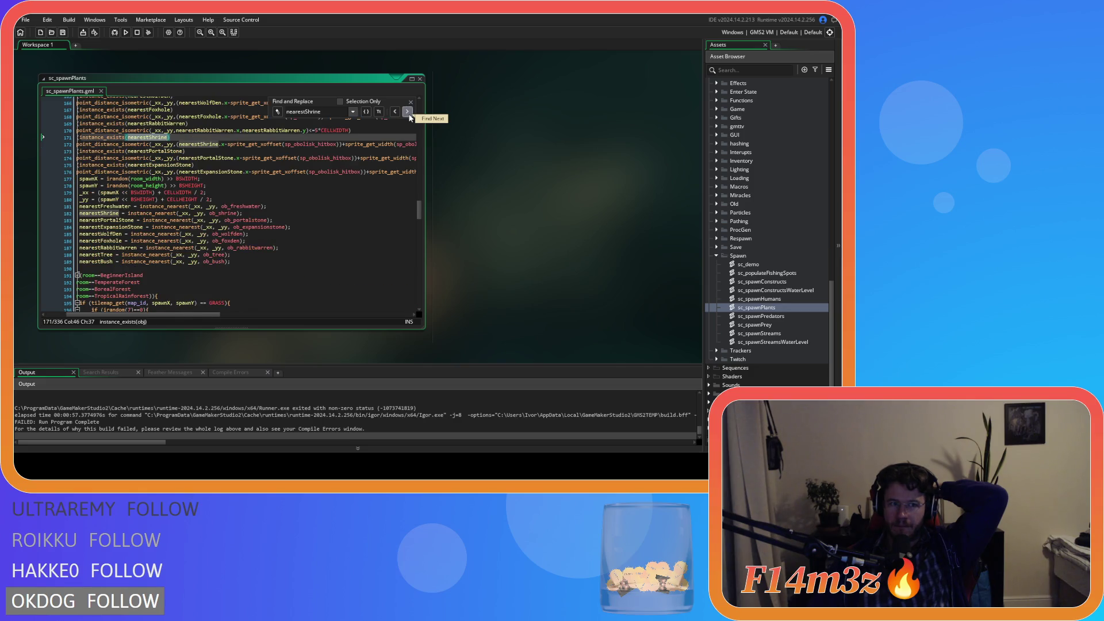
click(408, 112)
click(408, 112)
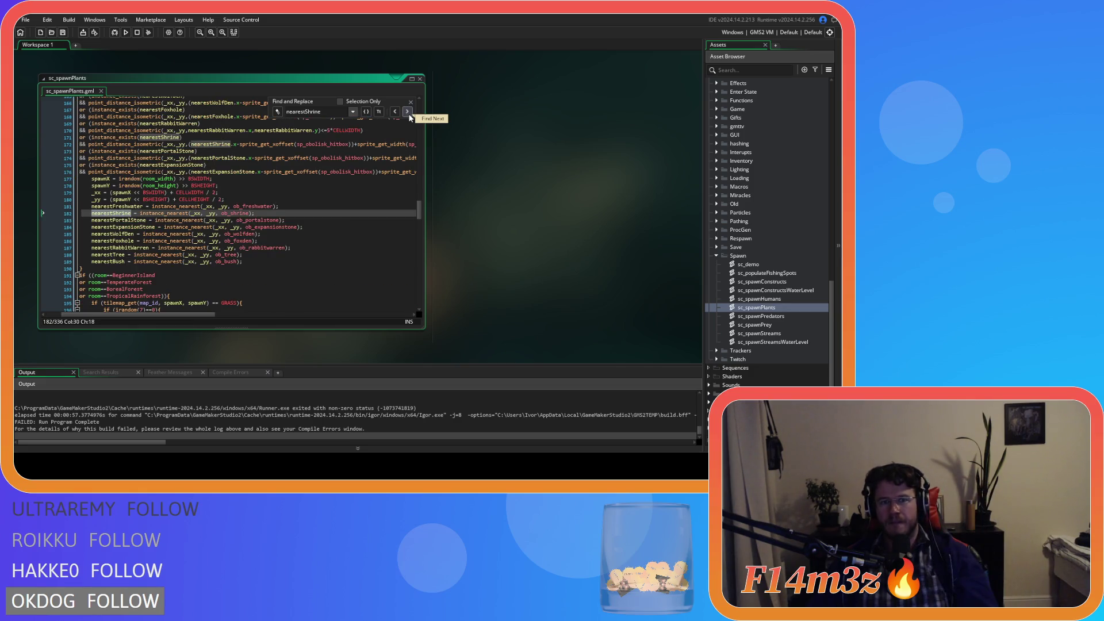
click(408, 113)
click(419, 79)
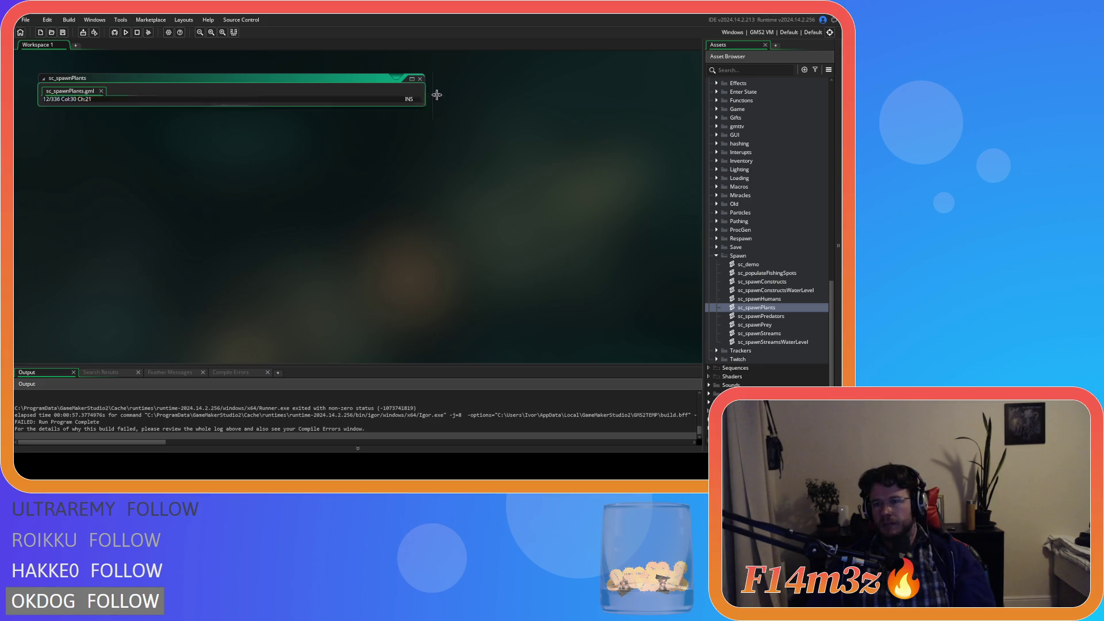
- Open sc_spawnPredators and search its code for nearestShrine
double_click(761, 315)
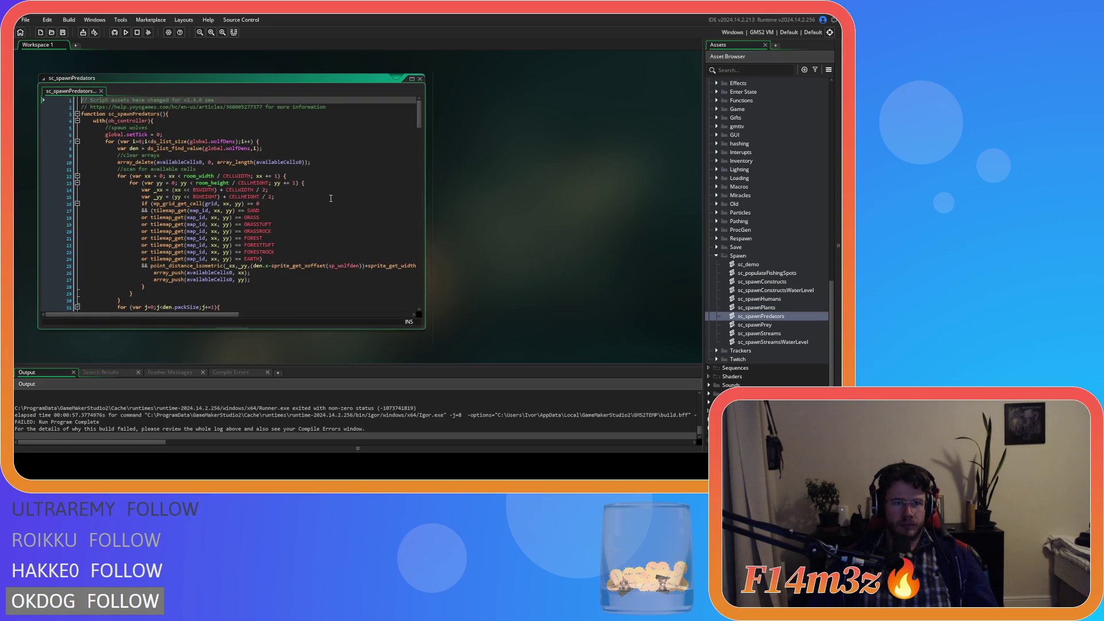
click(330, 198)
key(ctrl+f)
key(Return)
text(nearest)
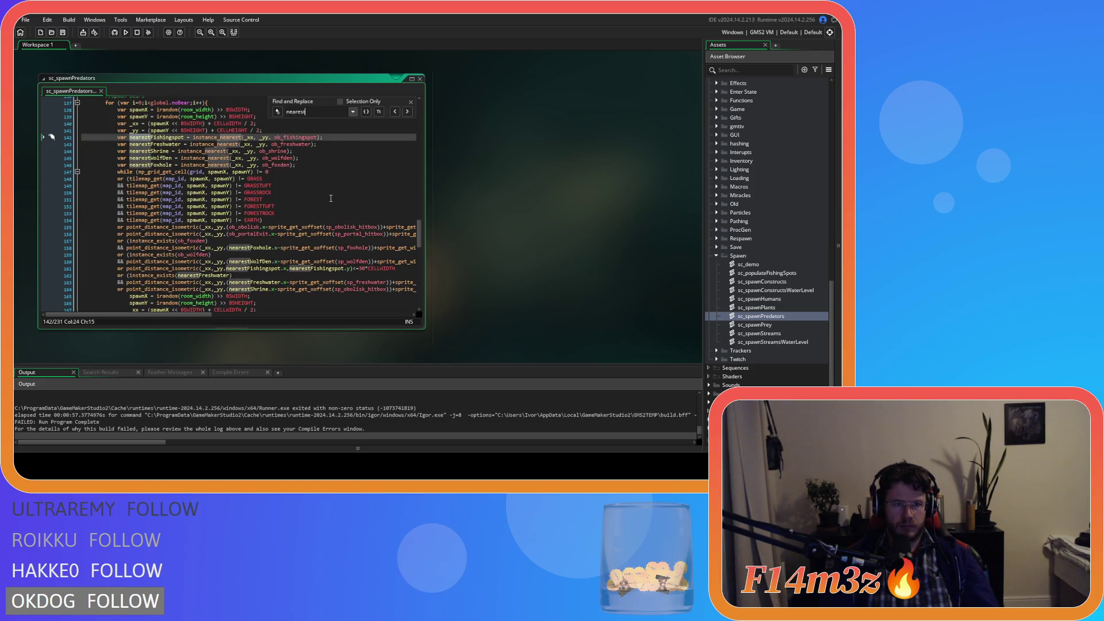
text(Shrine)
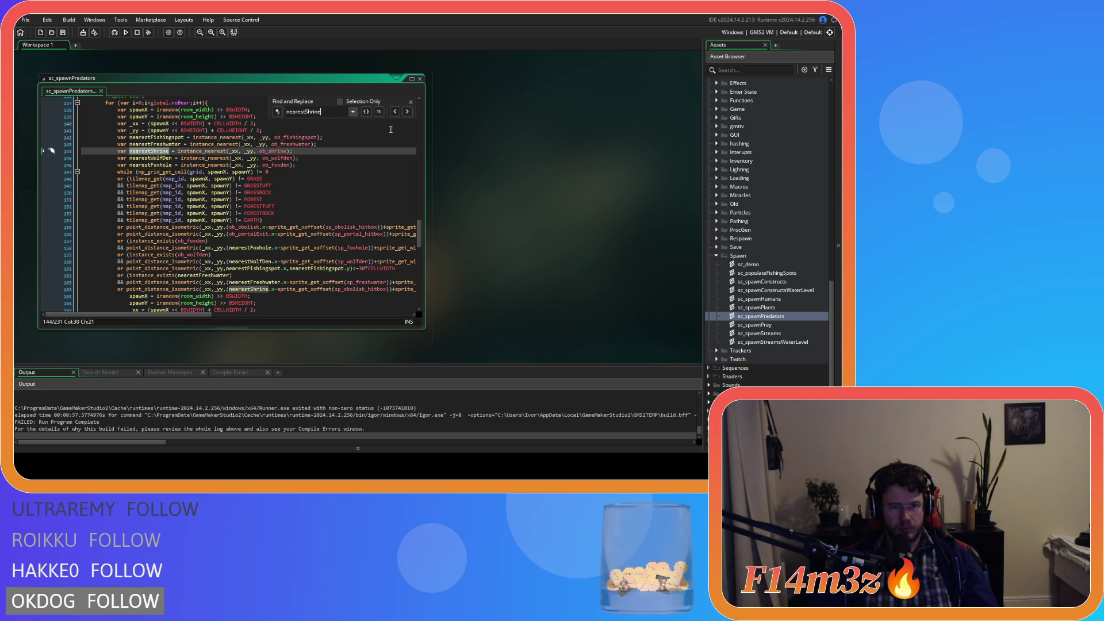
- Paste the copied instance_exists line with && above the shrine distance check and save
click(127, 295)
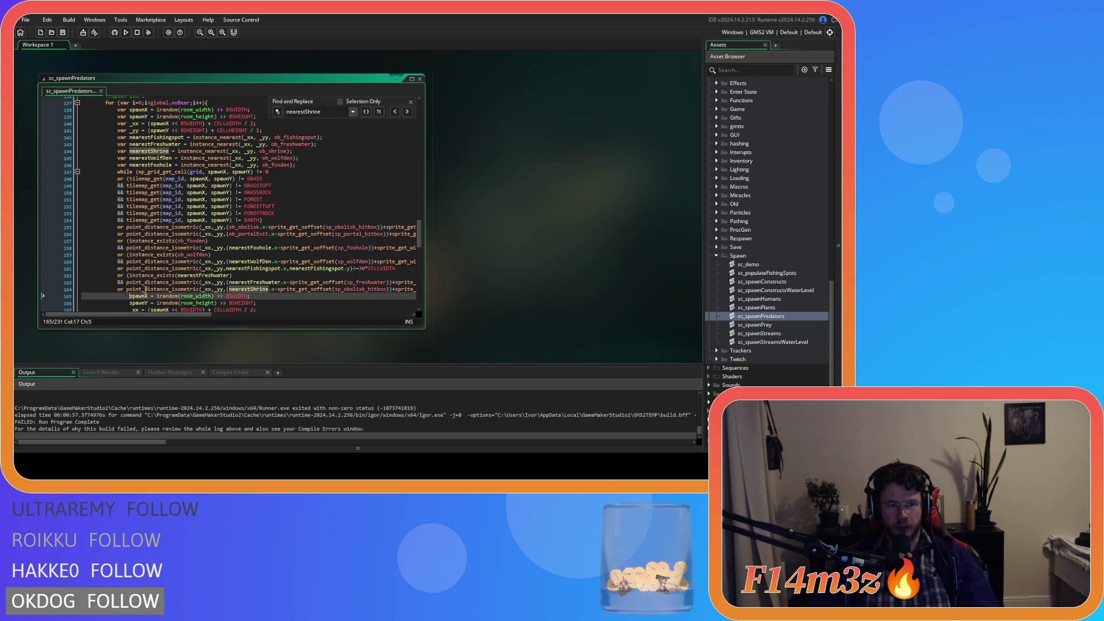
click(125, 289)
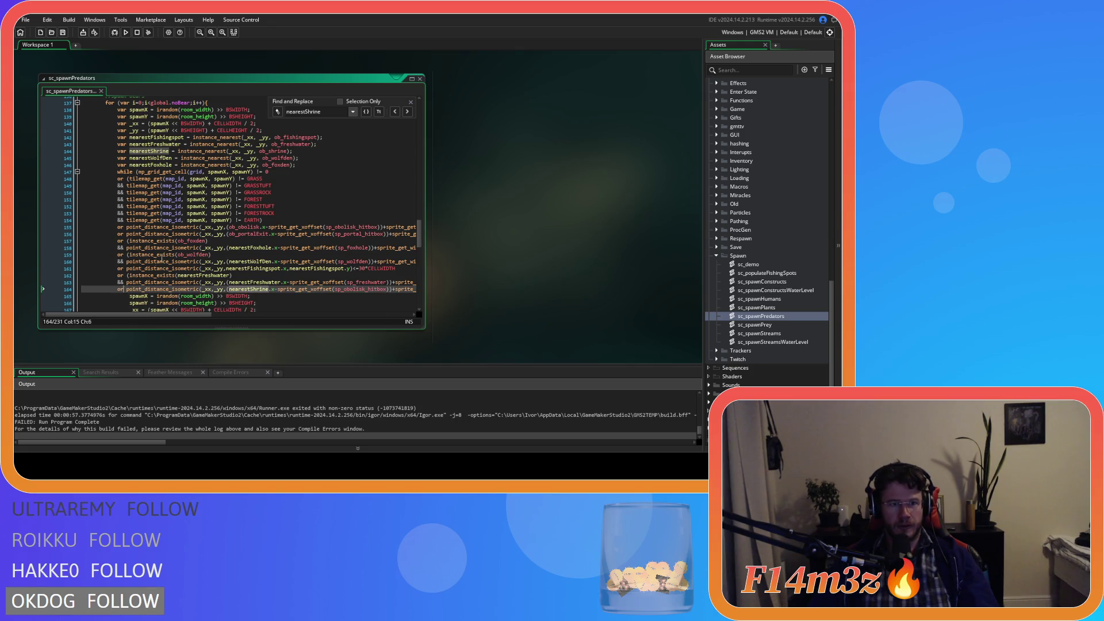
click(127, 289)
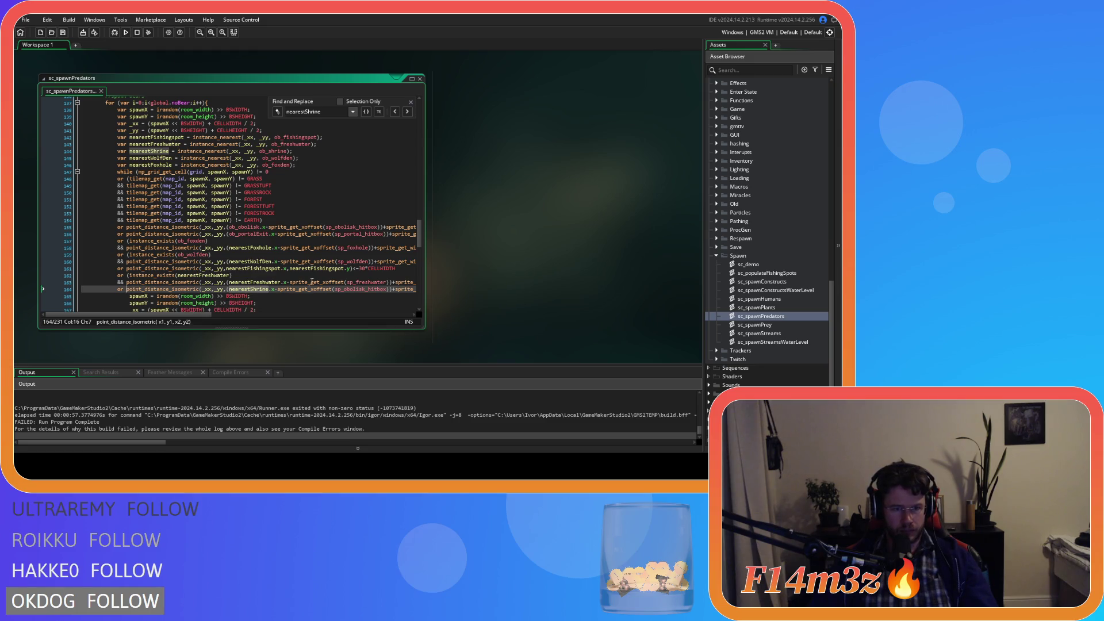
mouse_move(316, 278)
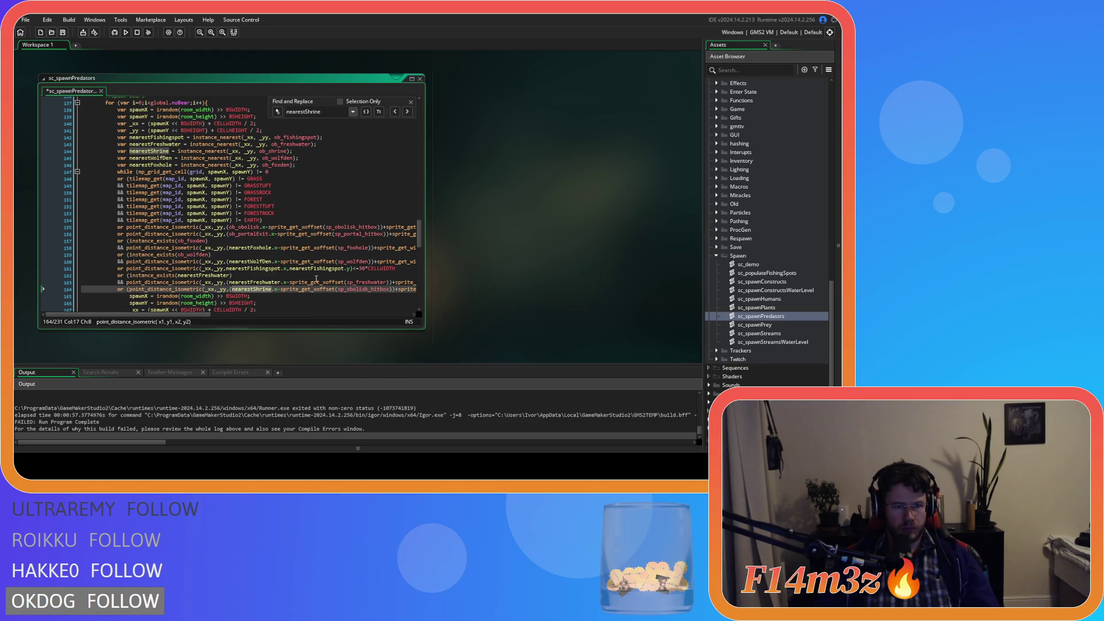
text(instance_exists(nearestFreshwater))
key(Return)
text(&&)
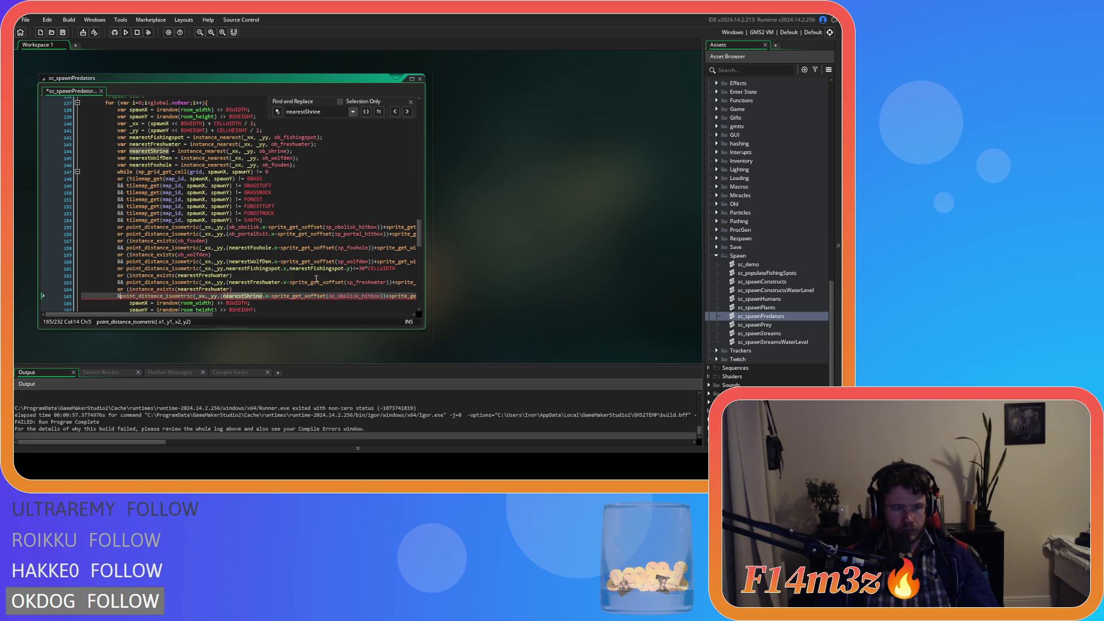
drag(189, 315, 391, 316)
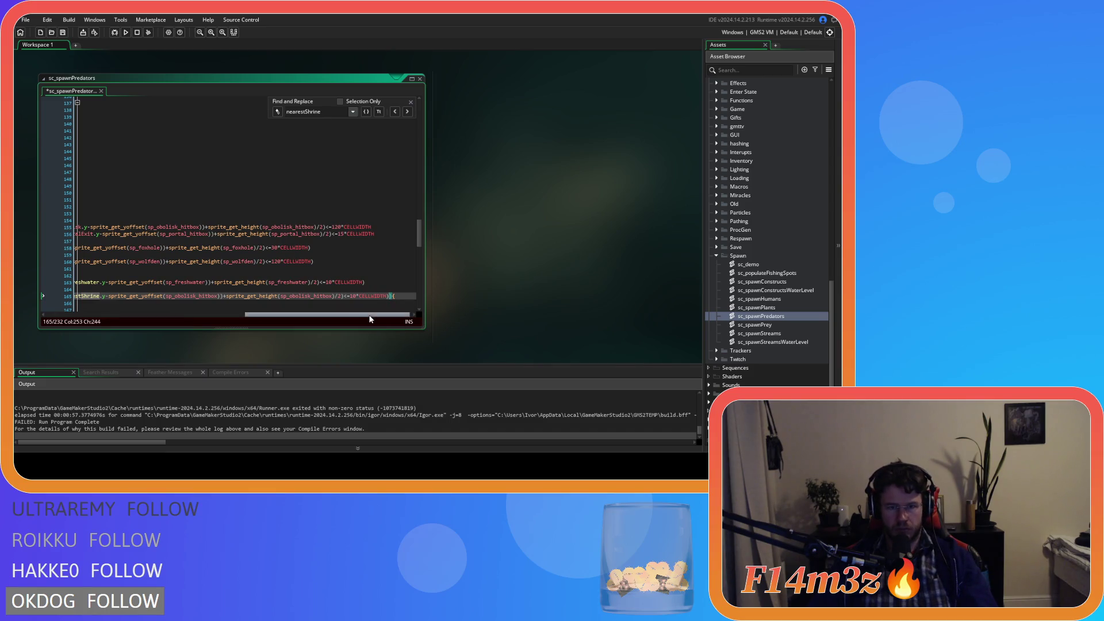
drag(404, 315, 155, 315)
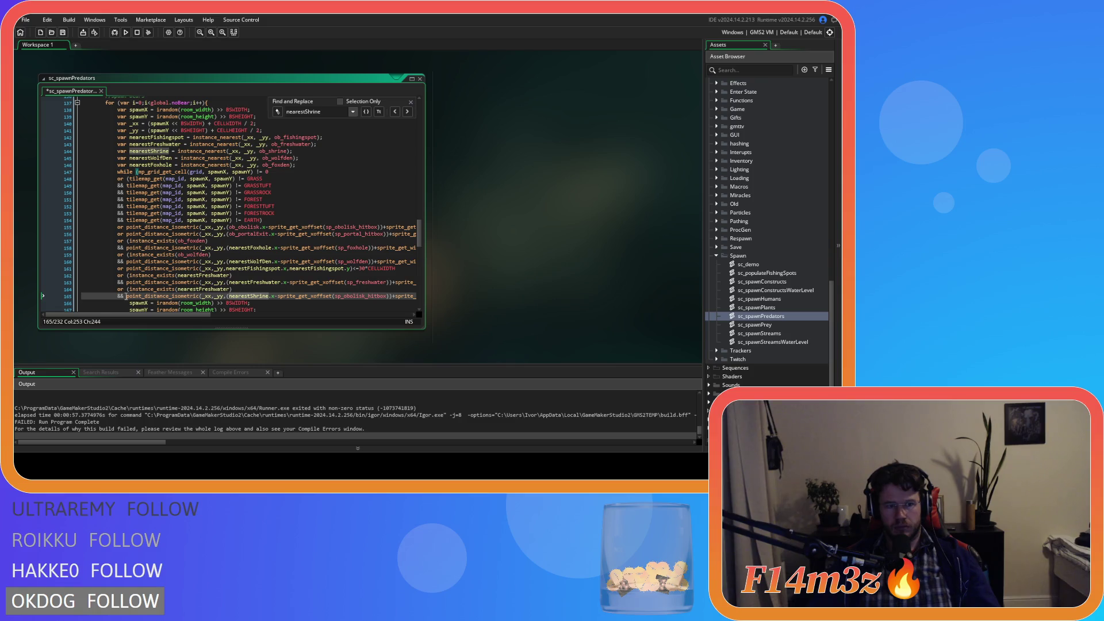
drag(125, 296, 127, 292)
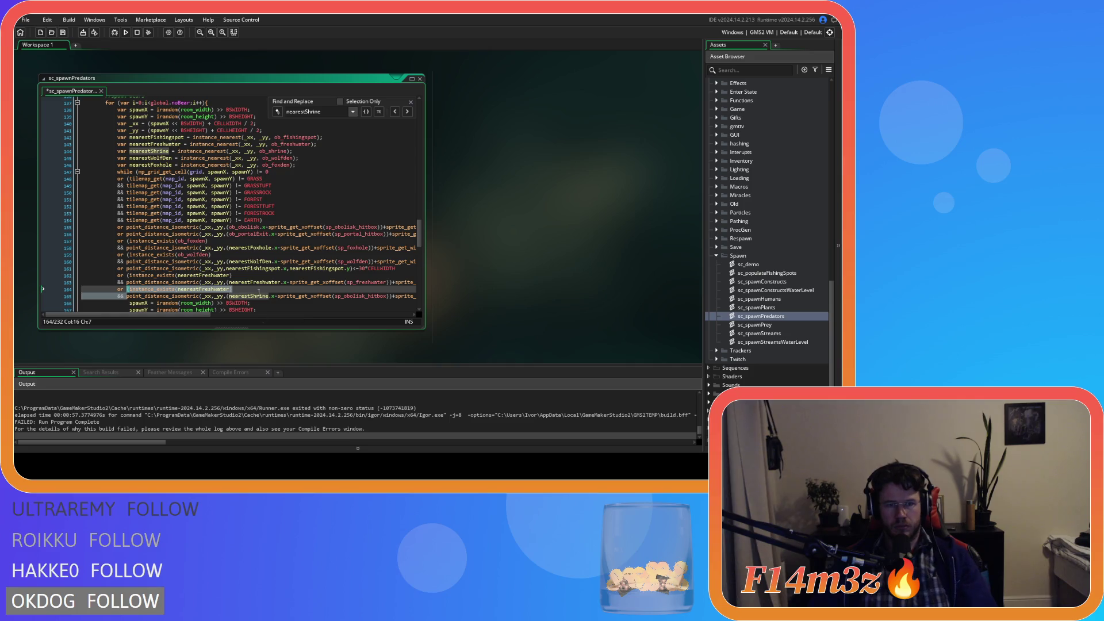
key(End)
key(ctrl+s)
scroll(248, 302, down, 7)
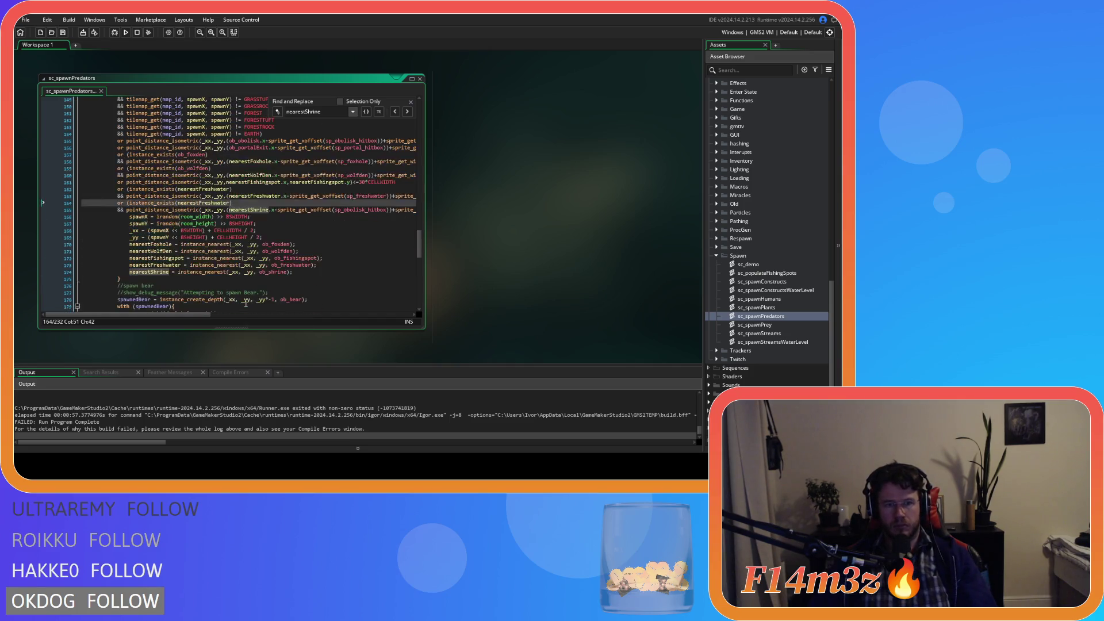
- Scroll back up through sc_spawnPredators, close its search bar, and close the script
scroll(248, 298, down, 10)
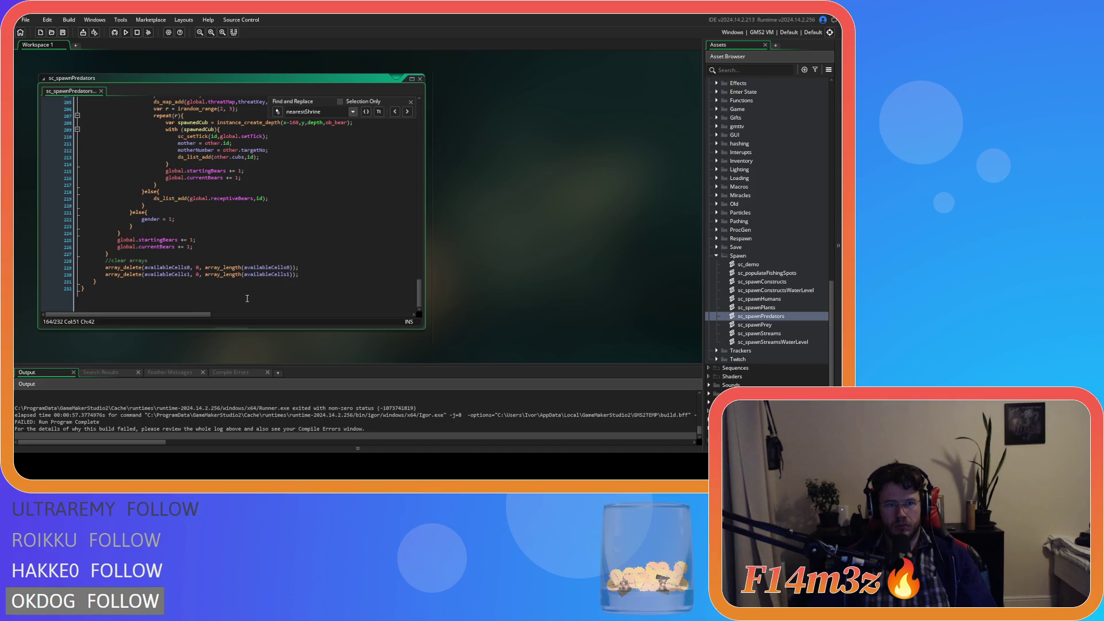
scroll(248, 298, up, 15)
scroll(247, 298, up, 20)
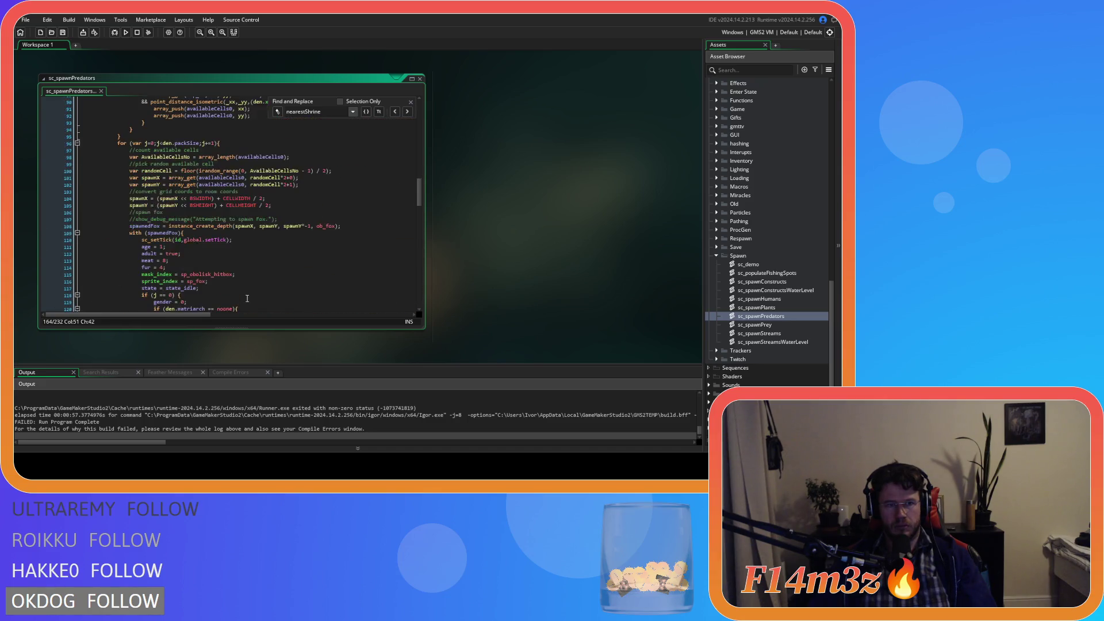
scroll(263, 303, up, 20)
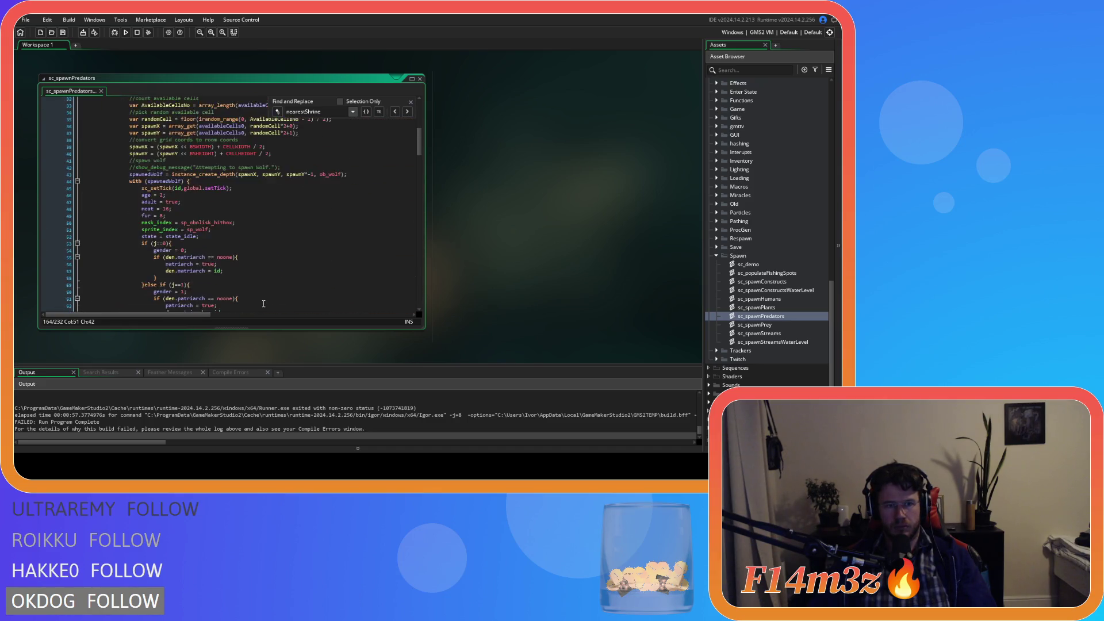
scroll(263, 303, up, 2)
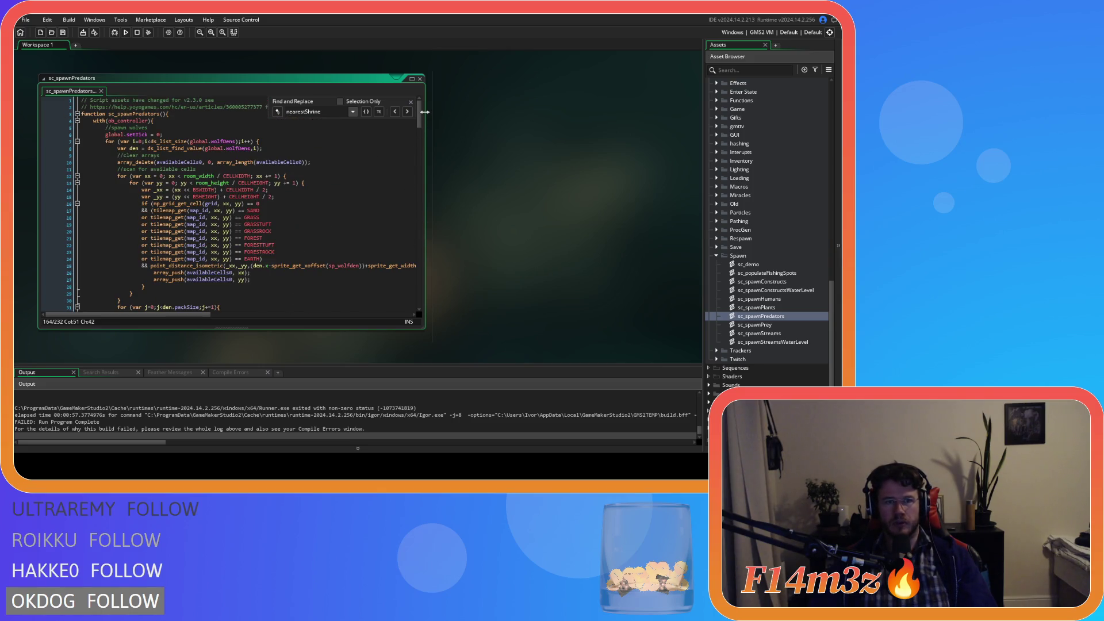
mouse_move(420, 118)
mouse_down()
mouse_move(429, 301)
mouse_move(430, 225)
mouse_move(430, 244)
mouse_up()
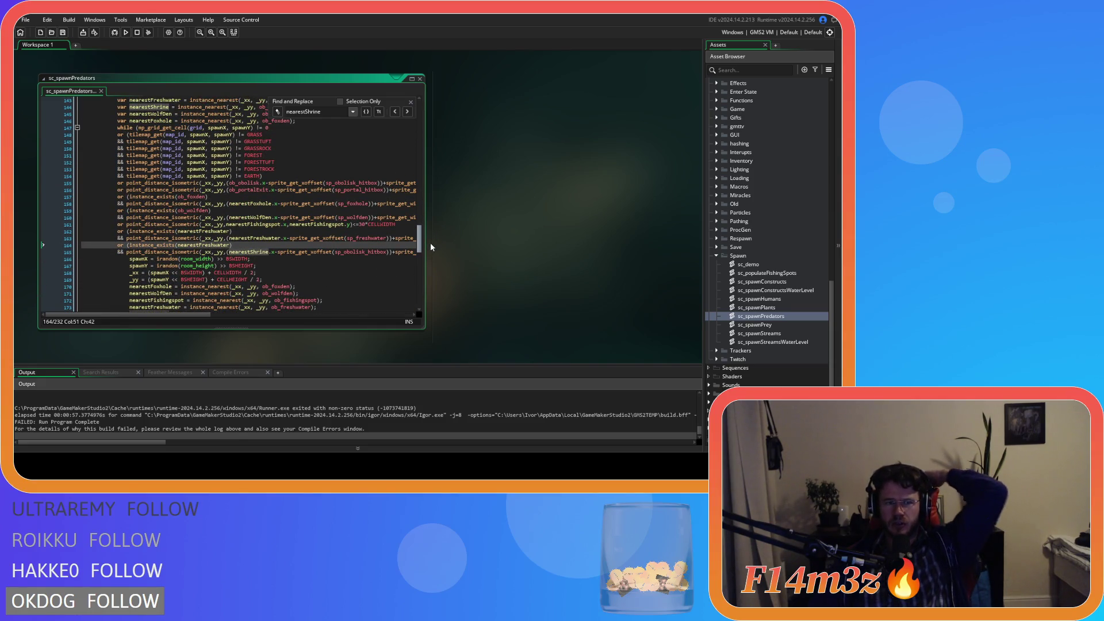
drag(430, 243, 424, 100)
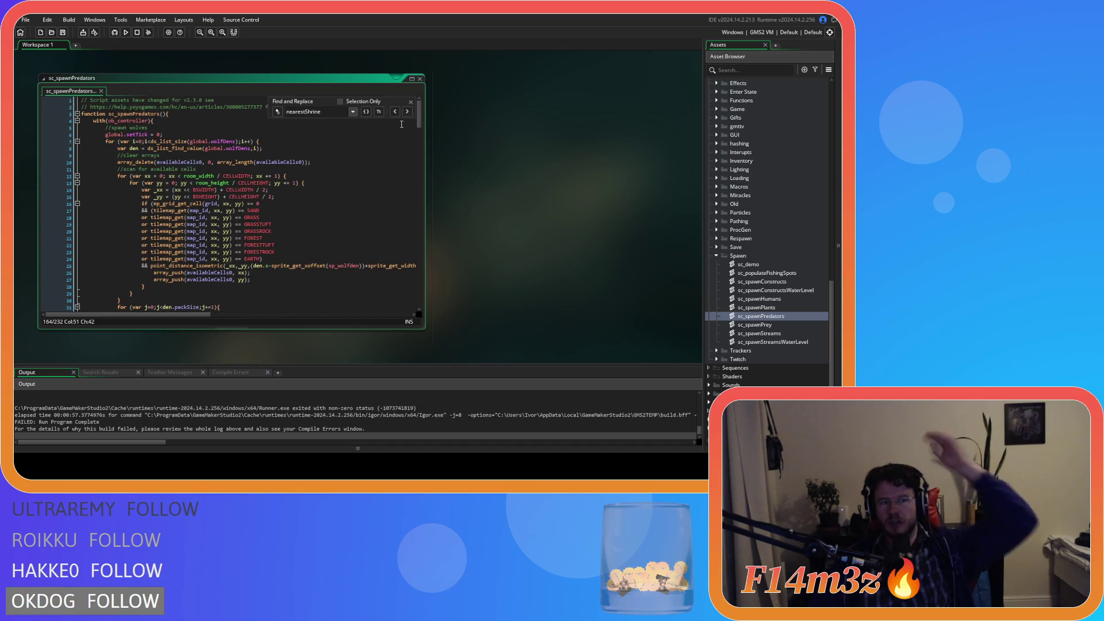
click(411, 102)
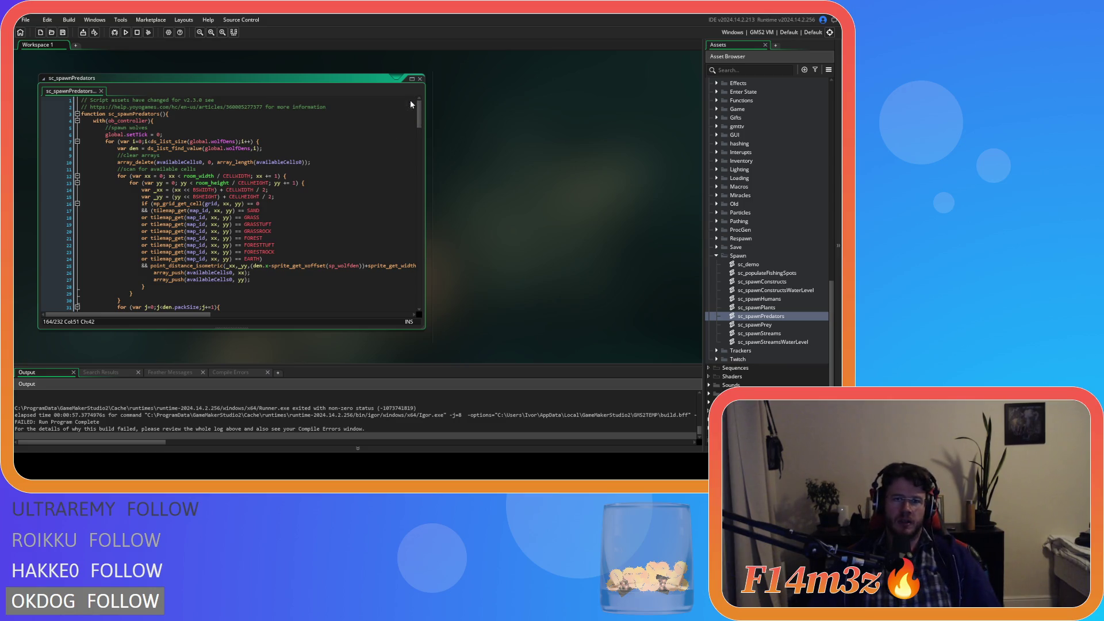
click(357, 183)
click(284, 233)
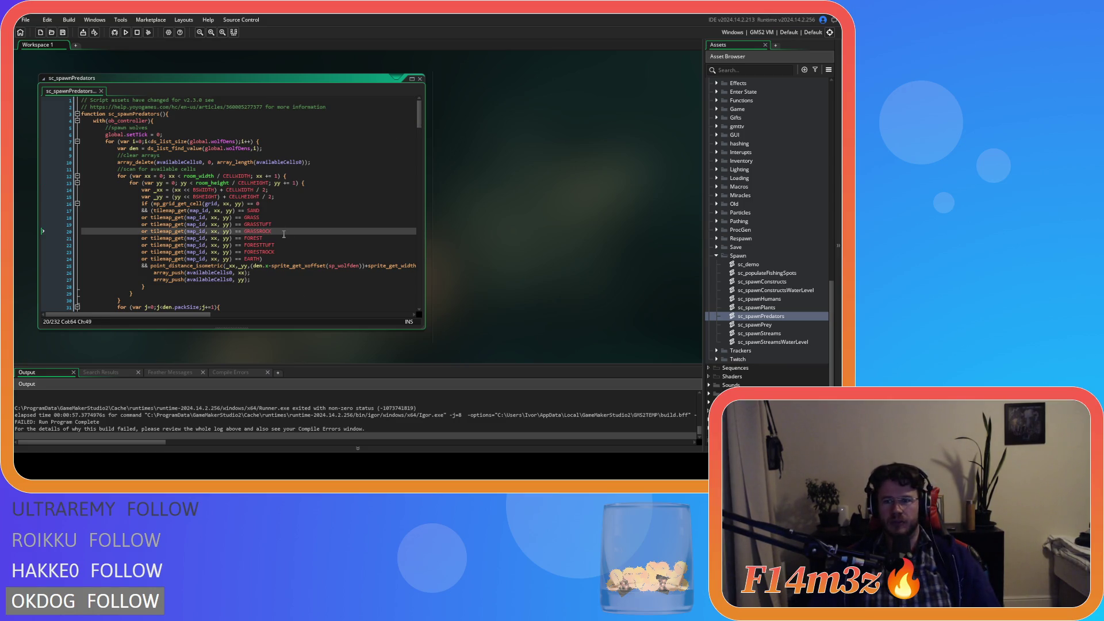
click(420, 80)
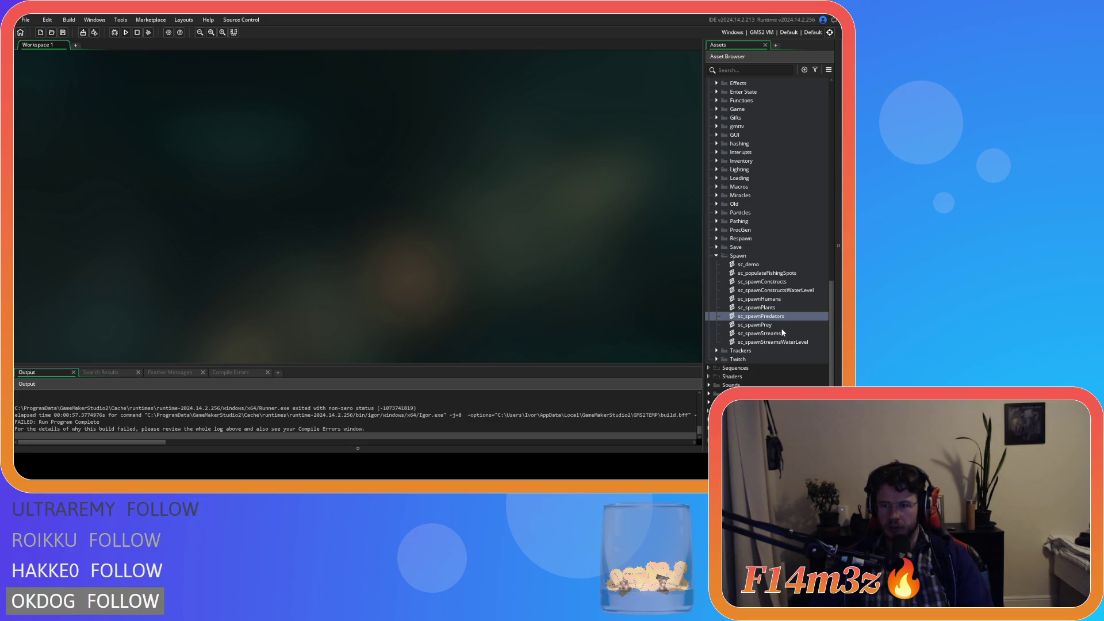
- Open sc_spawnPrey and search it for nearestShrine
double_click(759, 324)
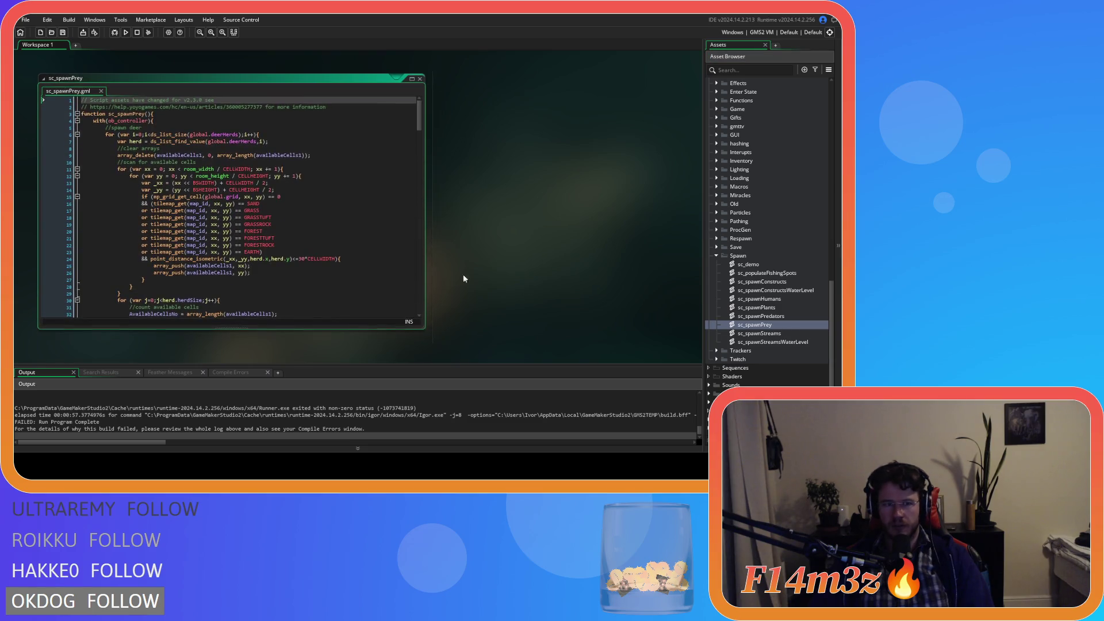
scroll(312, 218, down, 15)
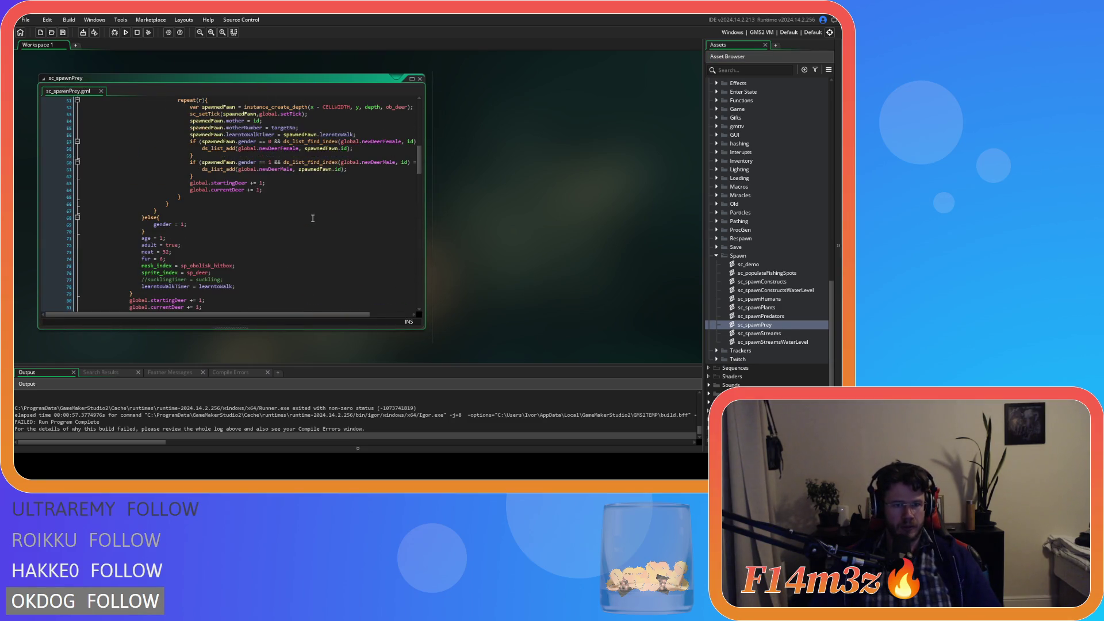
scroll(313, 218, down, 10)
click(268, 182)
key(ctrl+f)
text(nea)
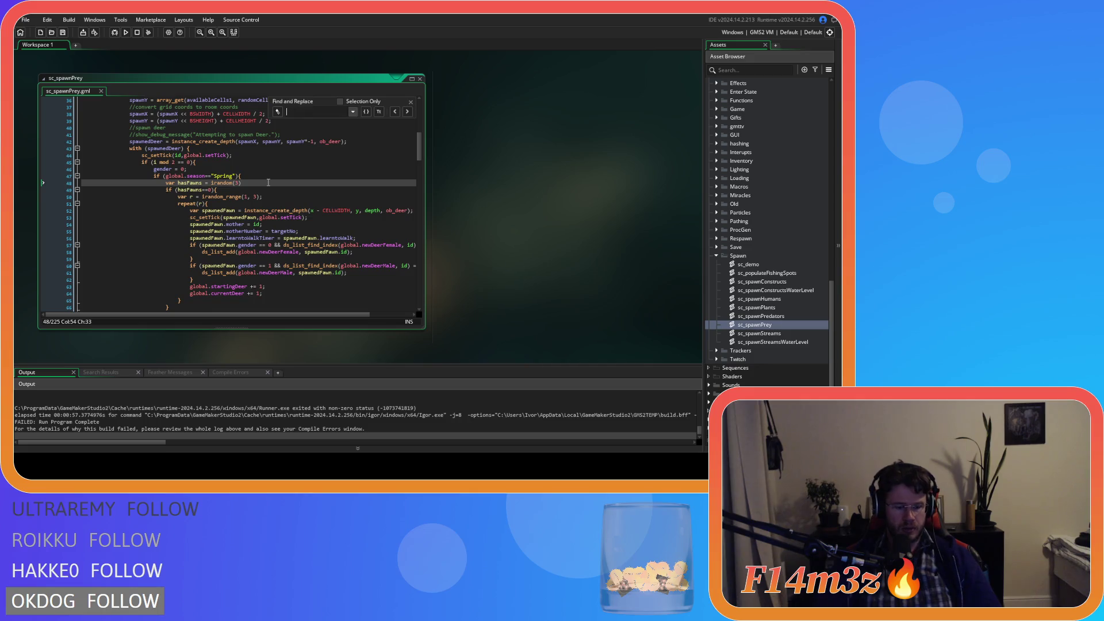
text(restSh)
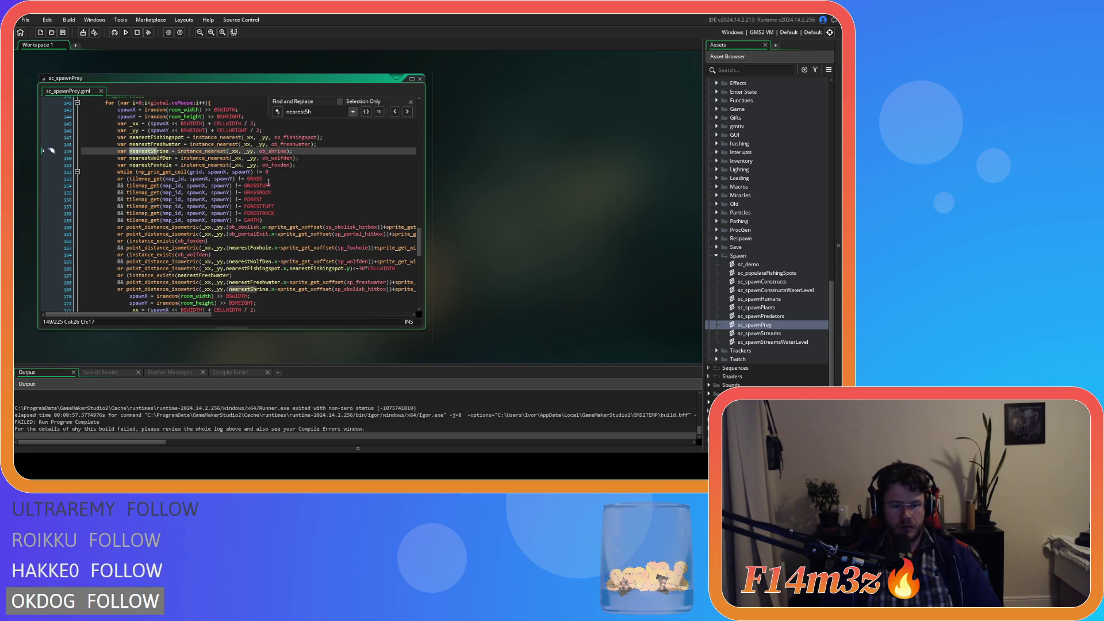
text(rine)
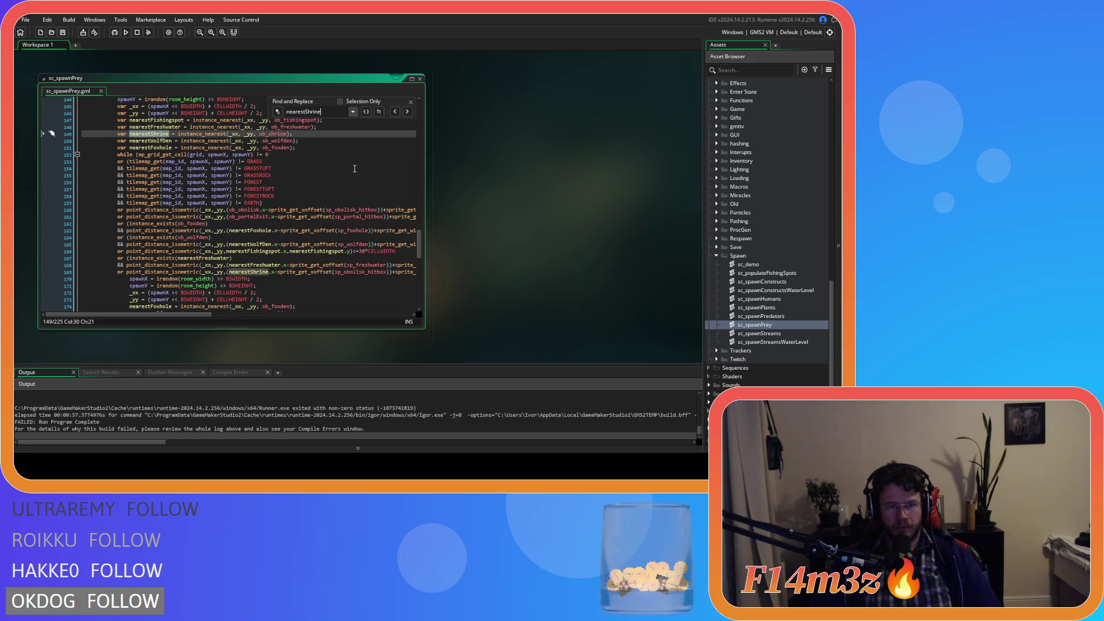
- Paste an instance_exists line above the shrine distance check and save sc_spawnPrey
click(151, 279)
key(ctrl+v)
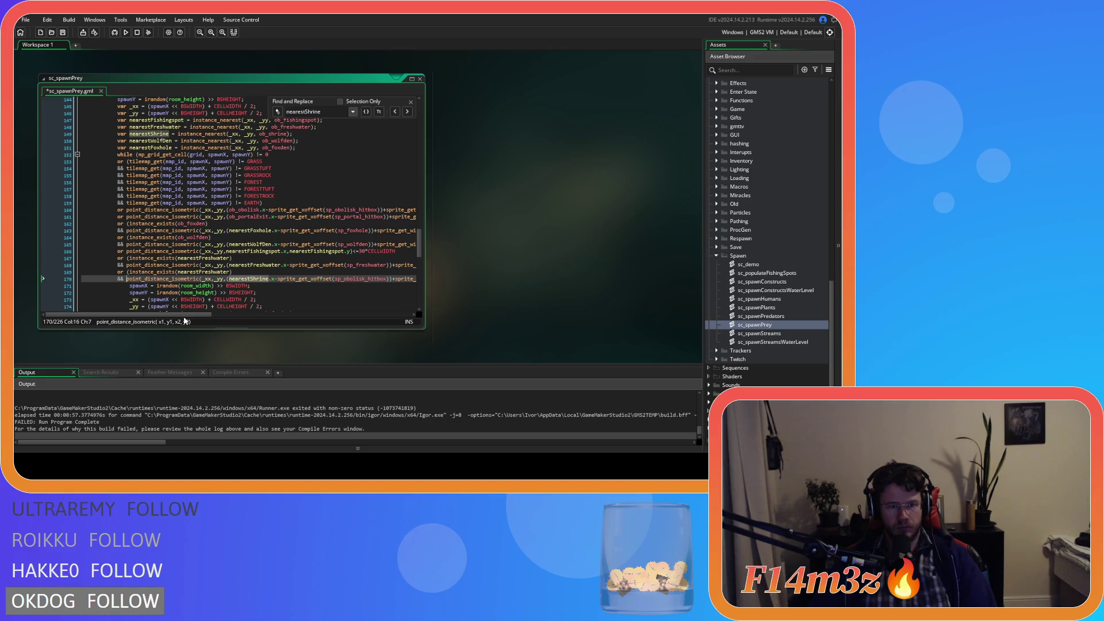
drag(202, 314, 412, 315)
click(405, 279)
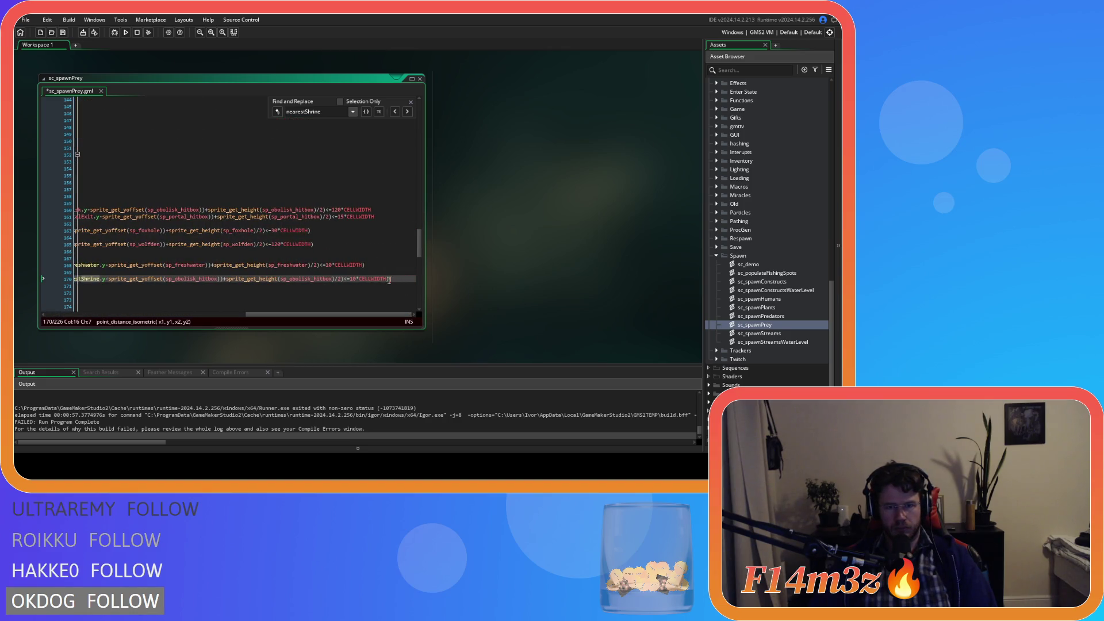
key(ctrl+s)
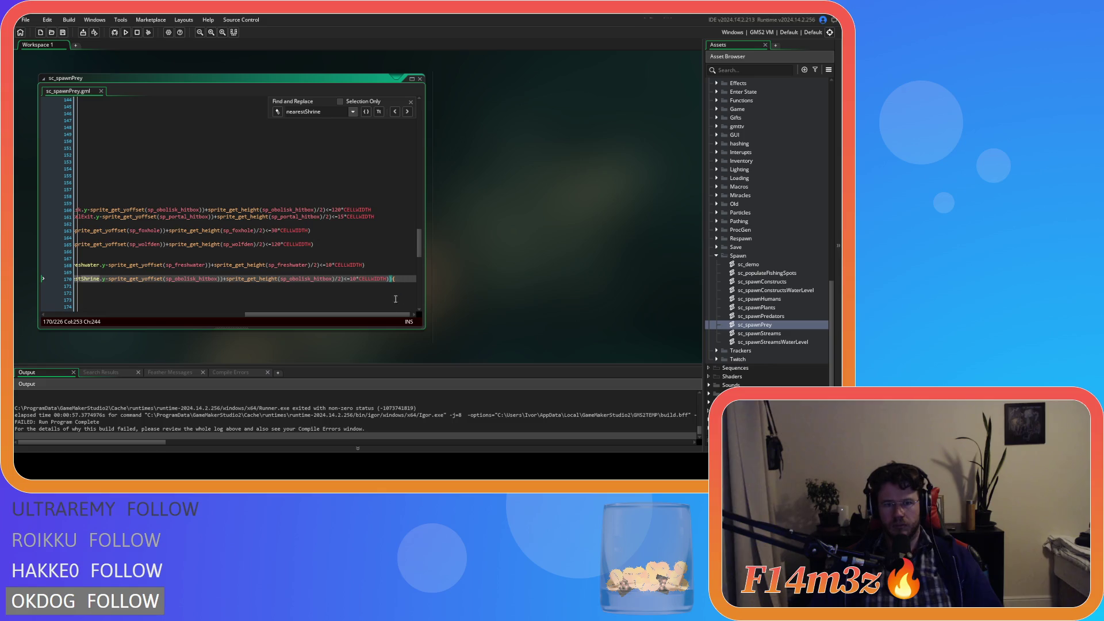
drag(373, 316, 173, 315)
scroll(147, 260, down, 15)
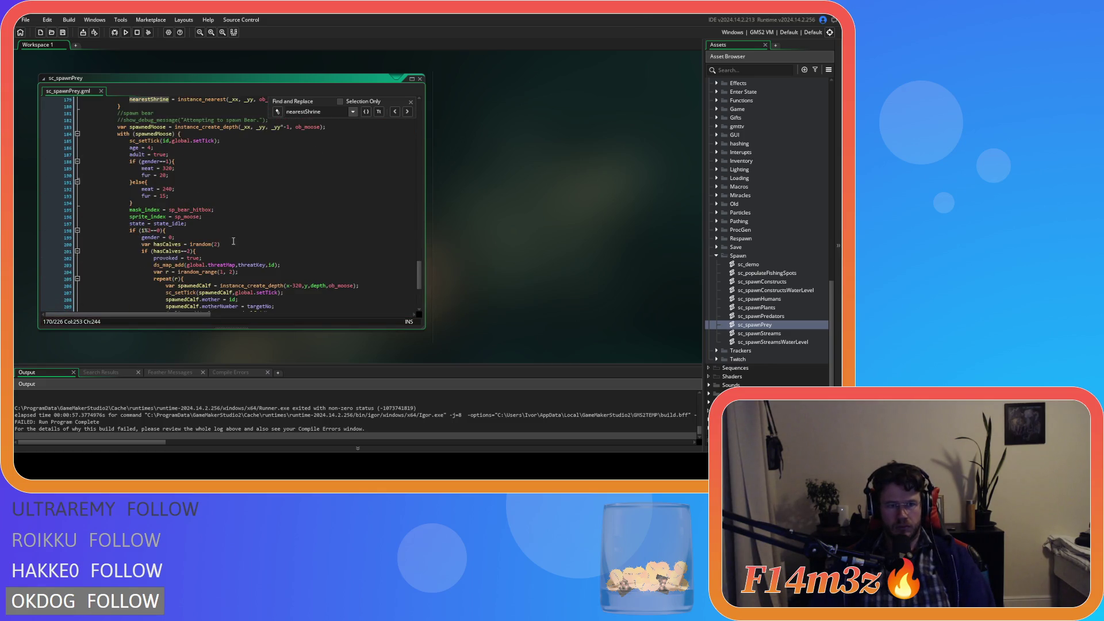
scroll(247, 242, up, 10)
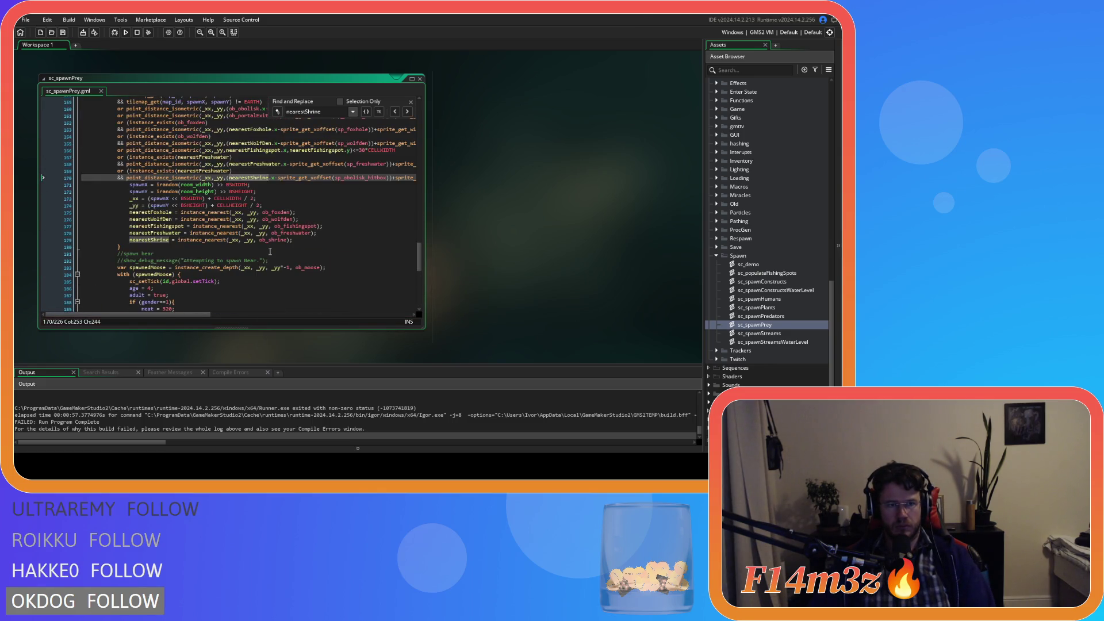
scroll(270, 252, up, 2)
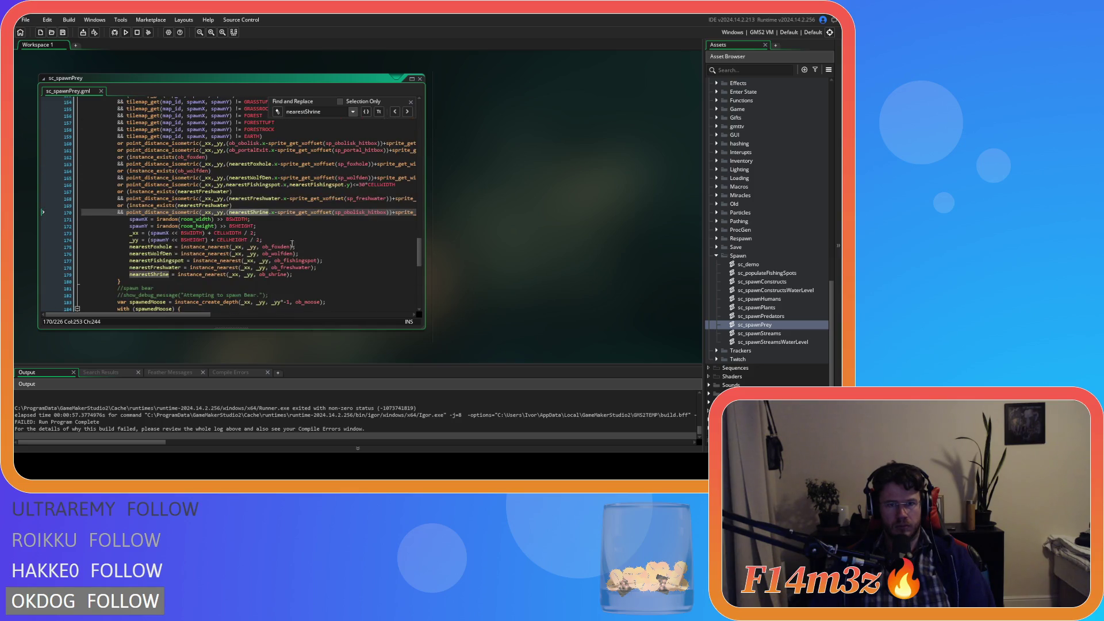
click(406, 112)
- Change nearestFreshwater to nearestShrine in the new guard line
click(406, 113)
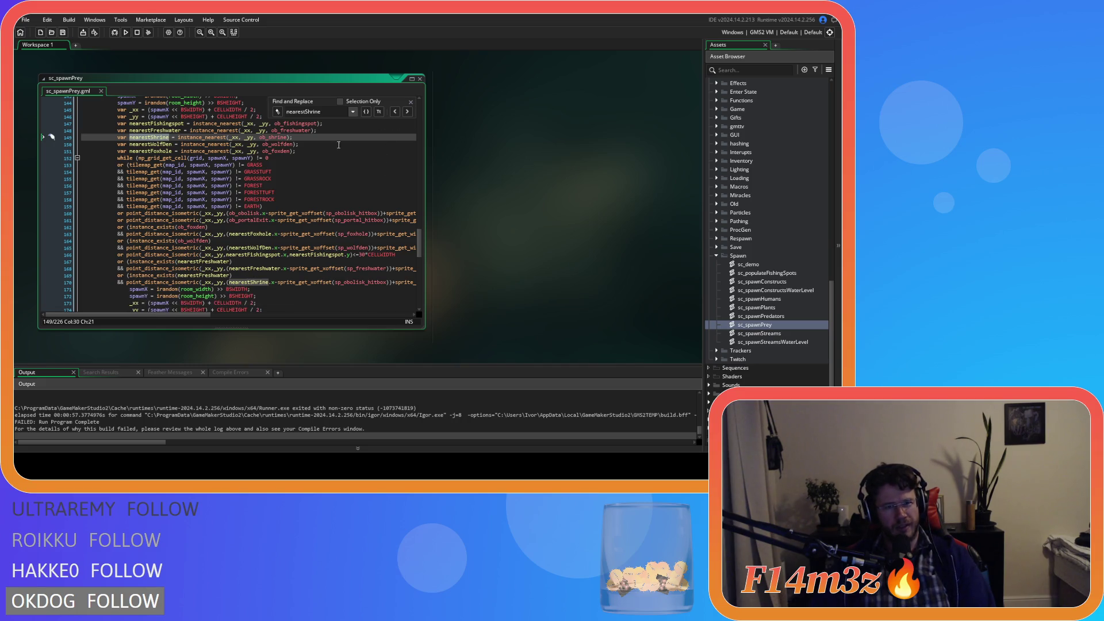
double_click(228, 275)
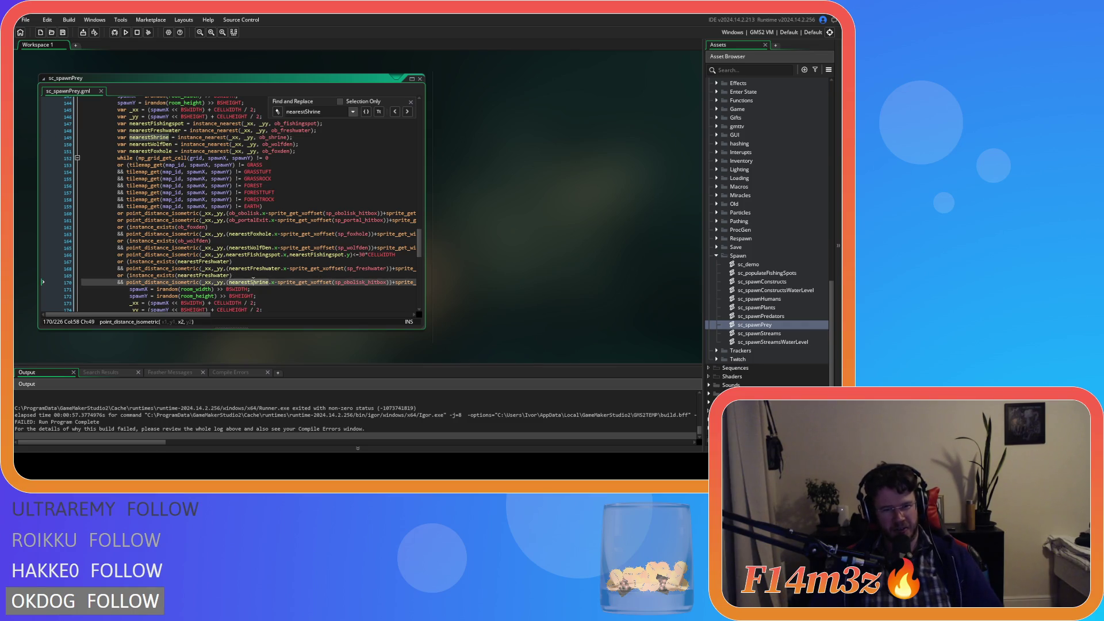
text(Shrine)
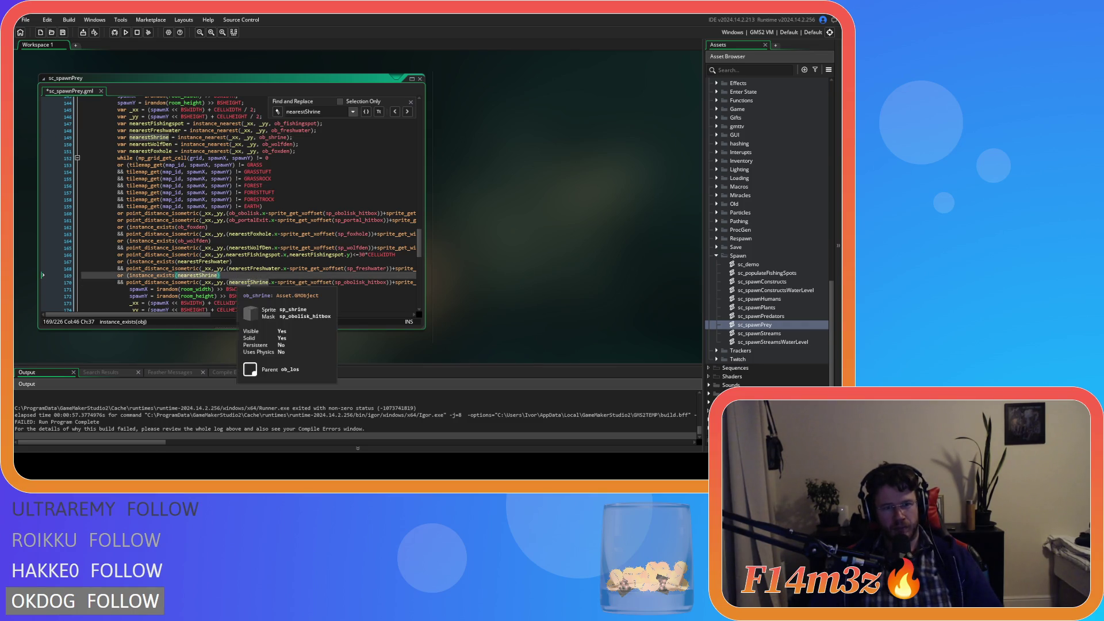
click(408, 112)
click(407, 112)
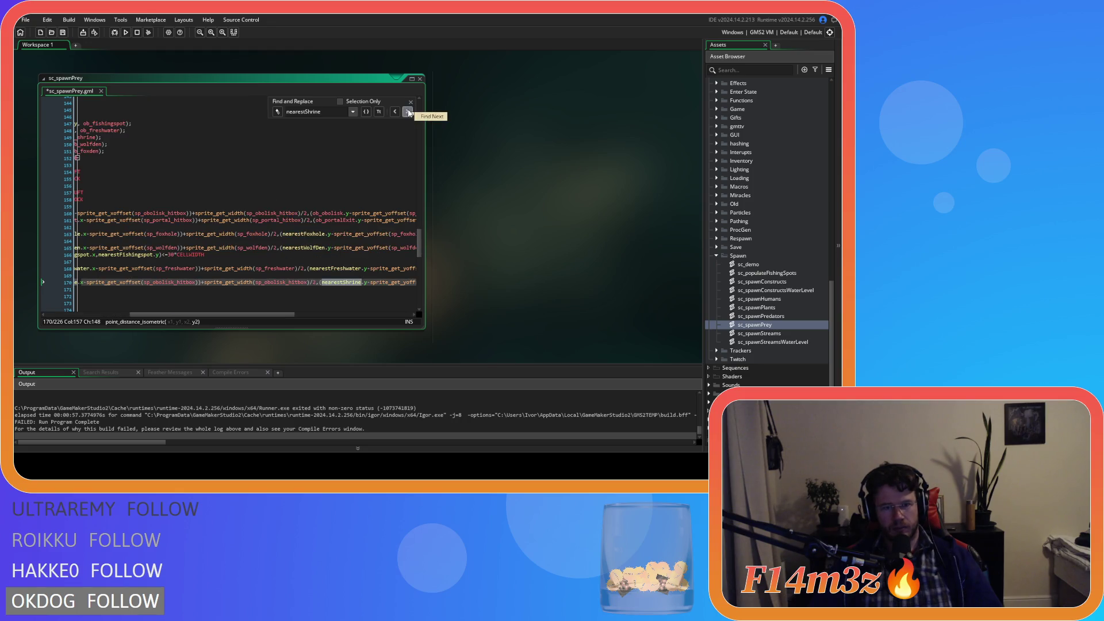
- Review every nearestShrine match, save sc_spawnPrey, and collapse its window
click(408, 112)
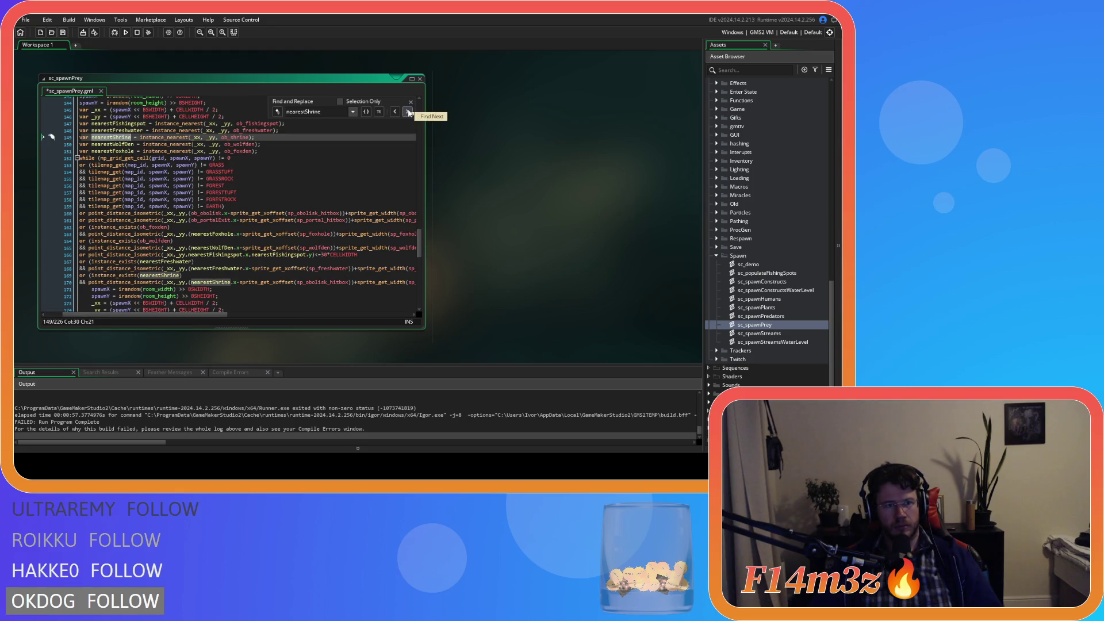
click(408, 112)
click(408, 111)
click(408, 112)
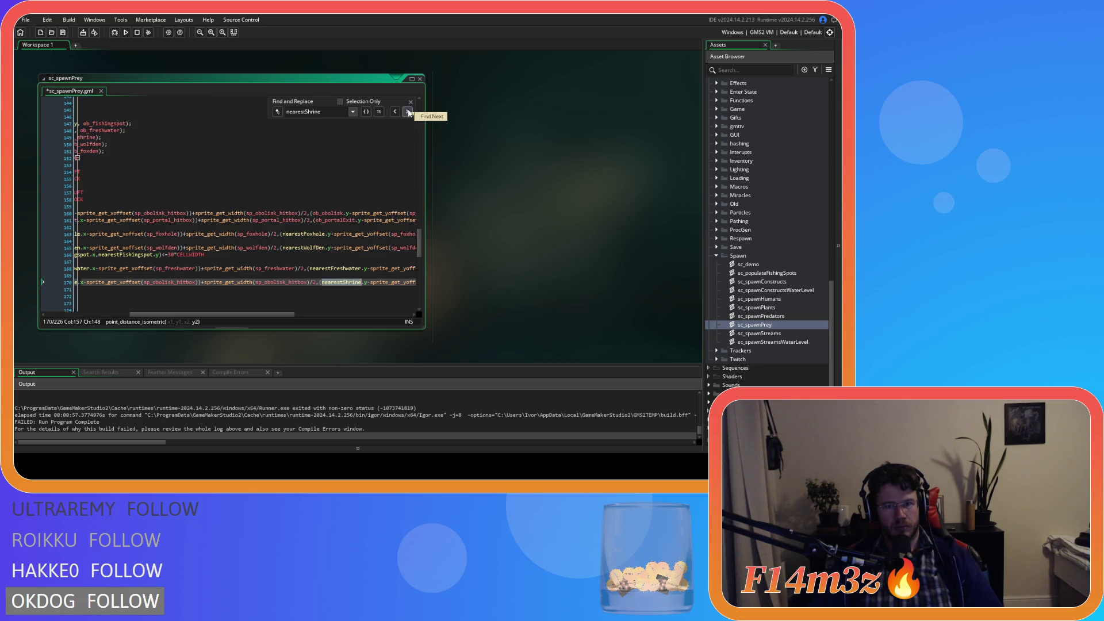
click(407, 112)
click(407, 112)
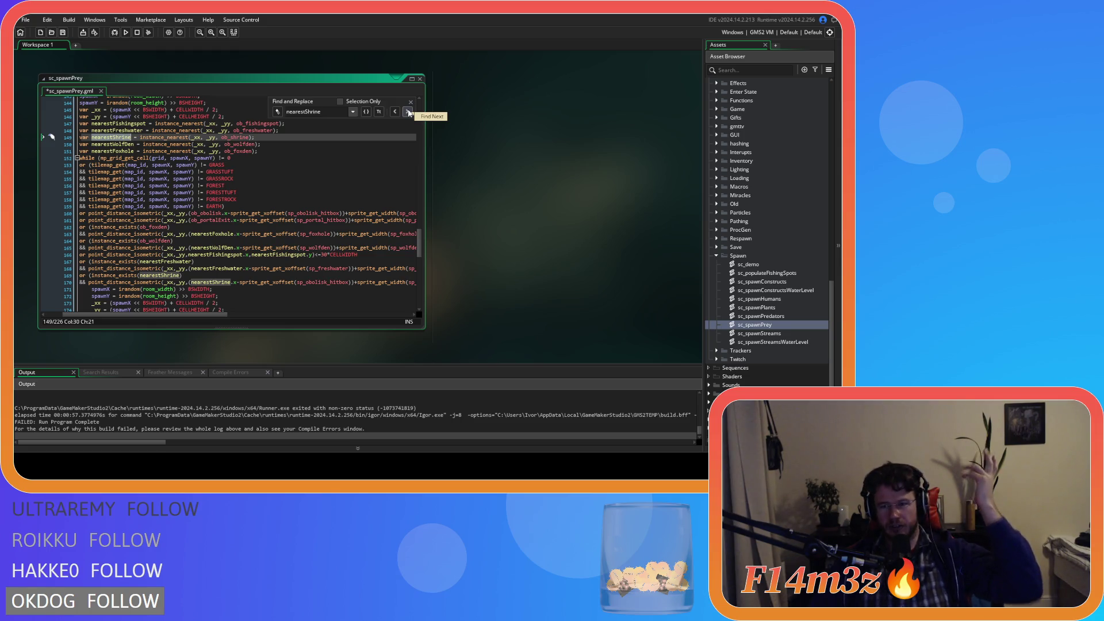
click(263, 176)
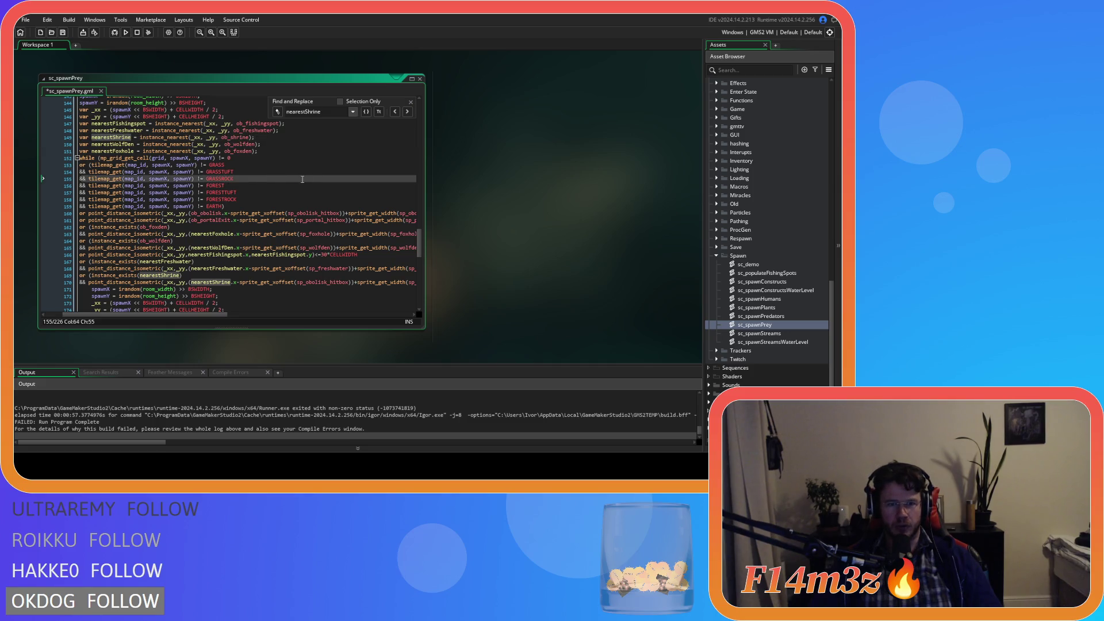
key(ctrl+s)
double_click(415, 79)
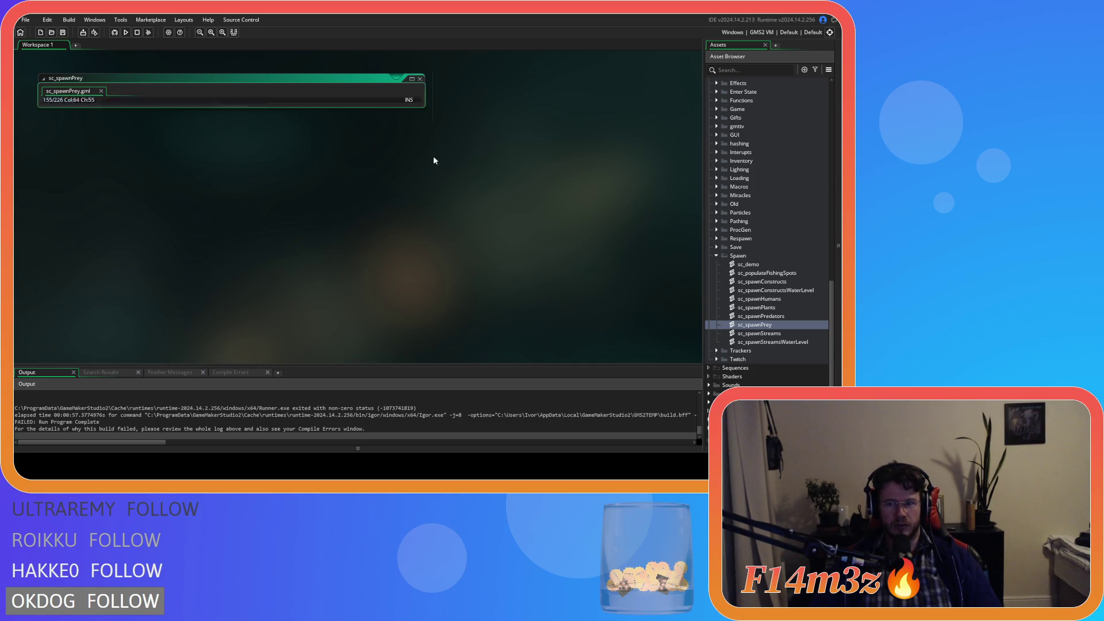
- Select sc_spawnStreams and sc_spawnPlants in the Asset Browser, then open the Filters options
click(784, 332)
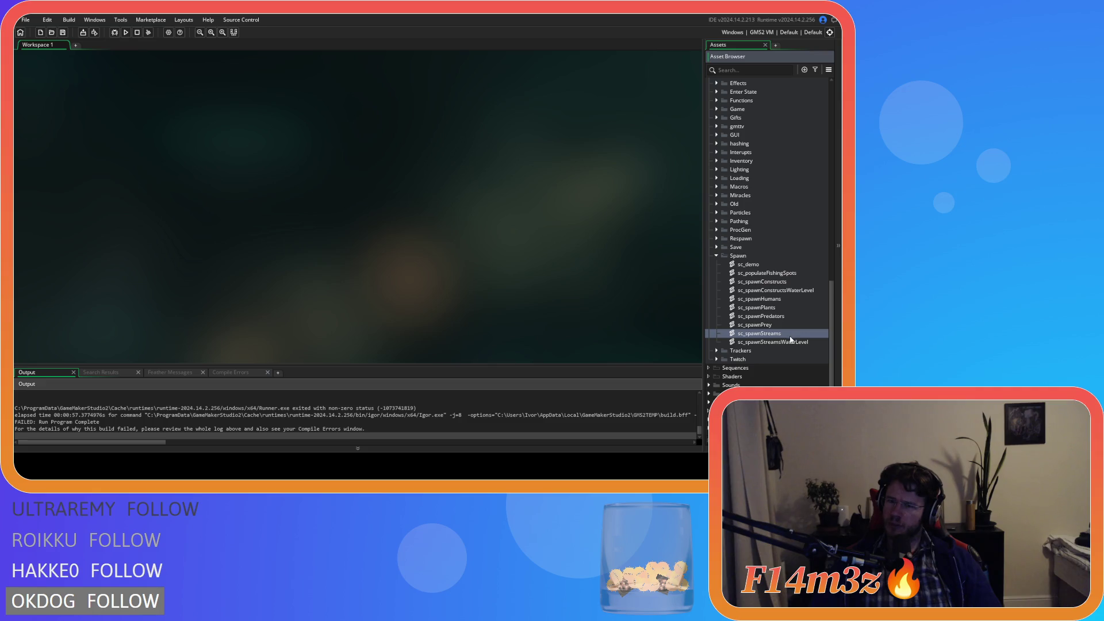
click(773, 307)
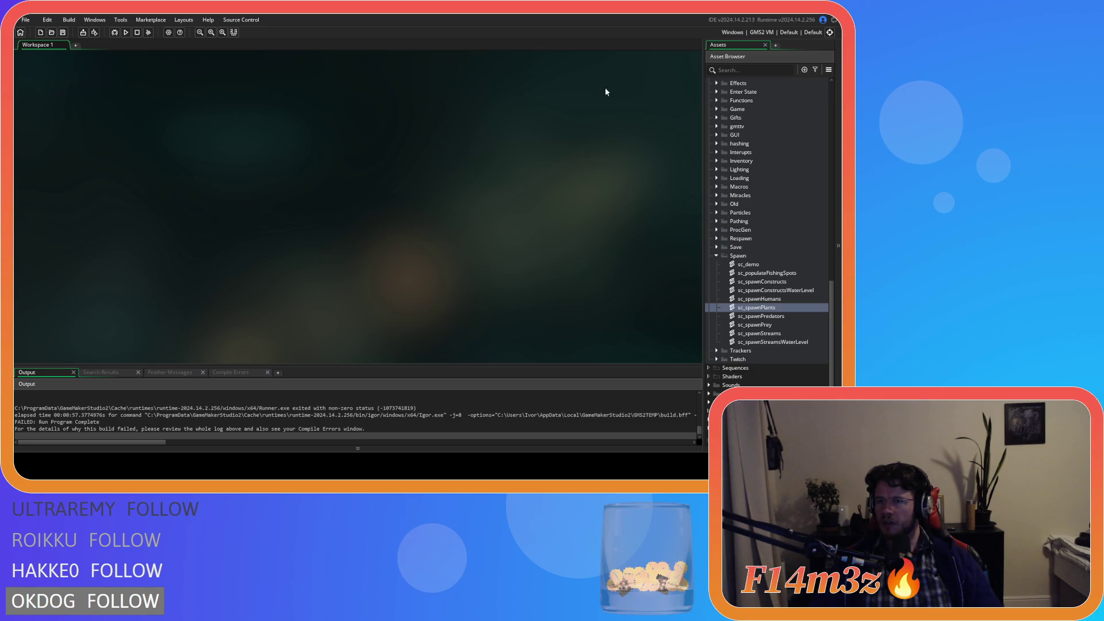
click(815, 70)
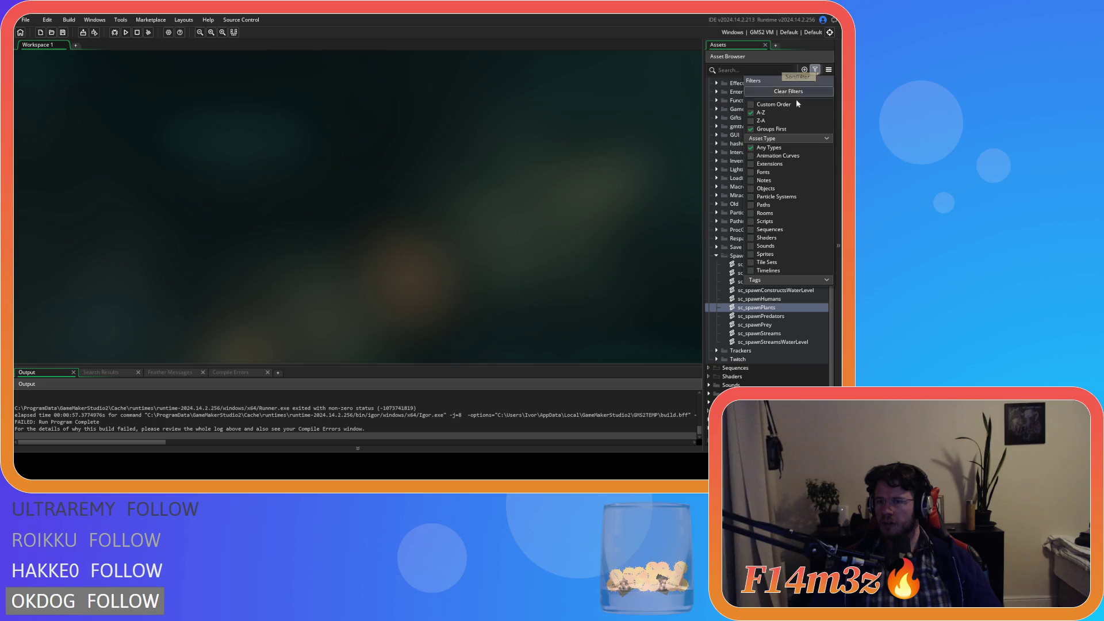